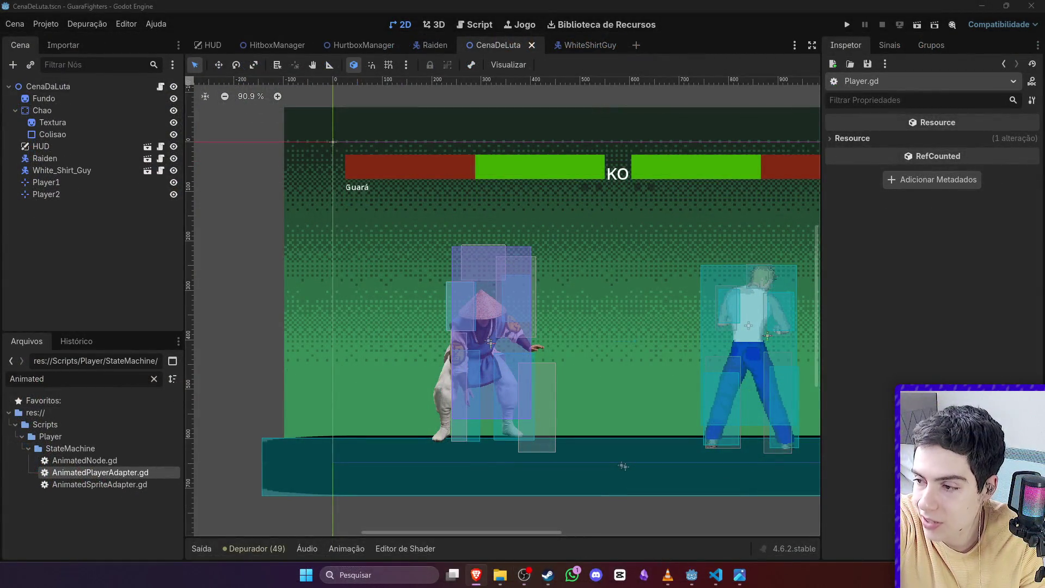
Step: Test-run the fight scene, stop it, then show Raiden's AnimationPlayer with its Sweep tracks
click(919, 27)
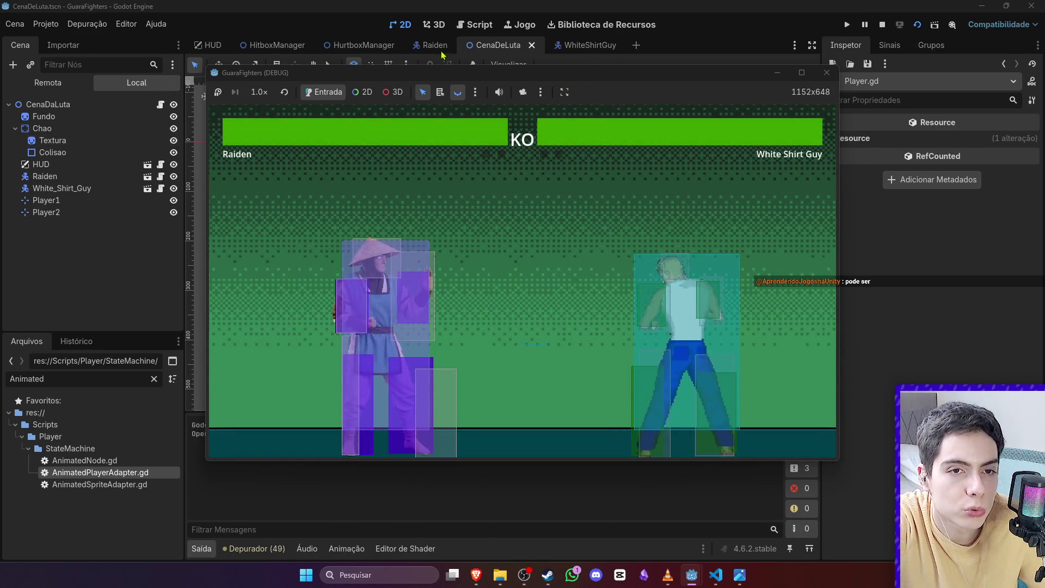
key(F8)
scroll(100, 175, up, 5)
click(68, 128)
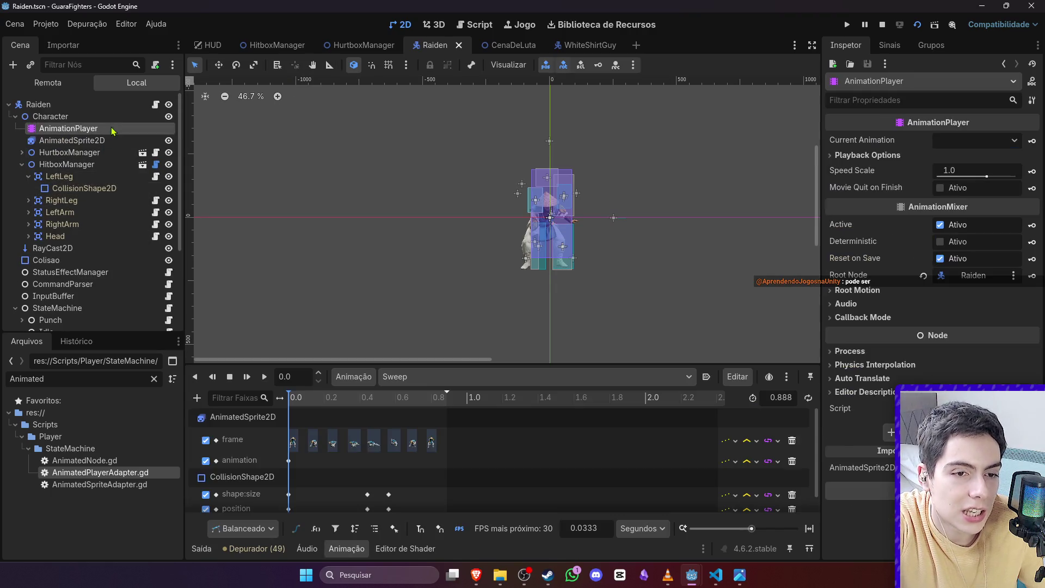
Step: Enlarge the bottom panel and show Raiden's AnimatedSprite2D SpriteFrames editor
drag(446, 365, 447, 228)
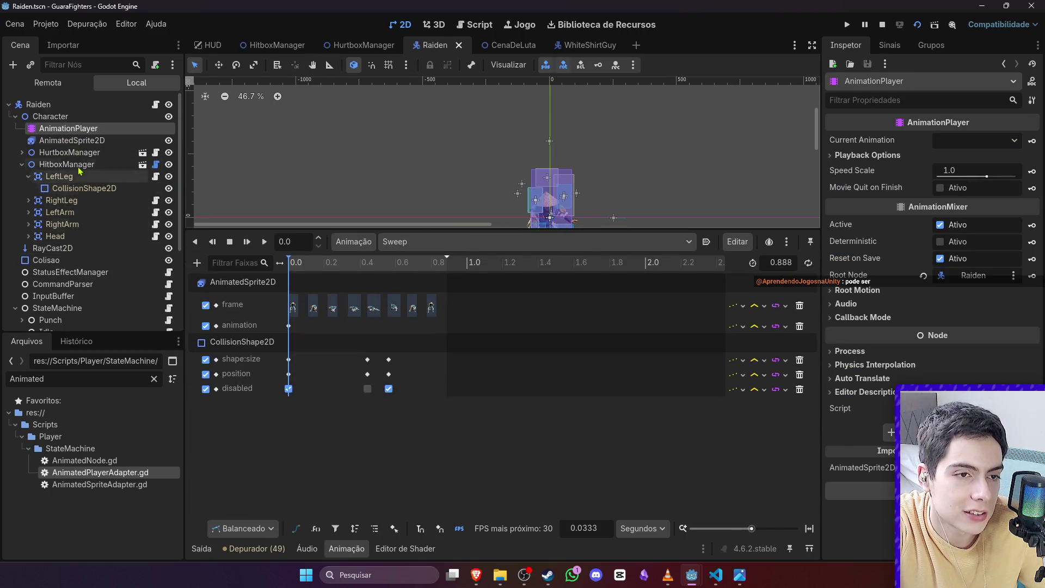
click(72, 140)
scroll(317, 373, up, 5)
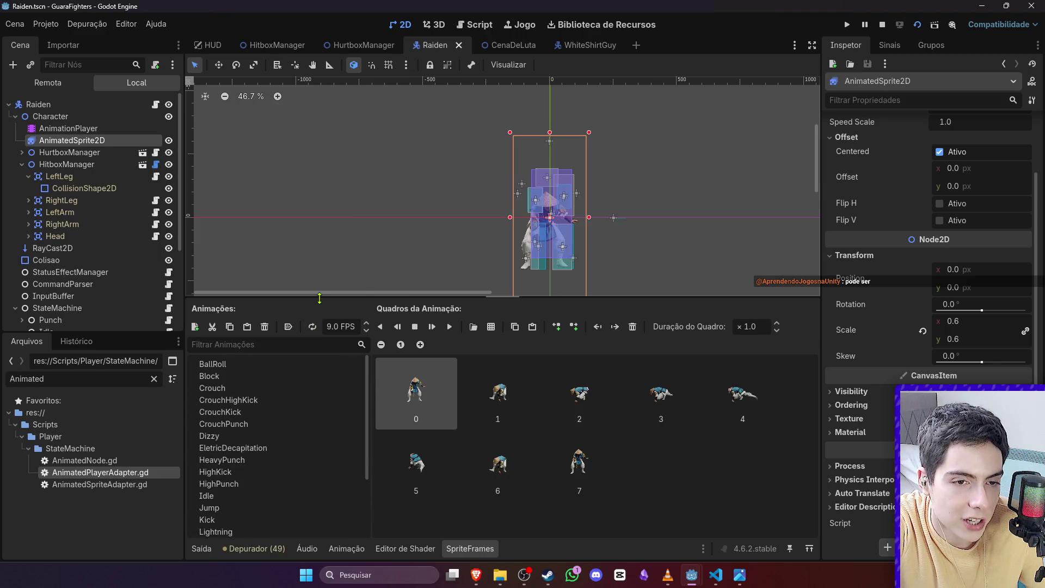
drag(320, 298, 319, 214)
Step: Browse the CrouchHighKick and Dizzy animations, then preview the seven-frame Lightning animation
click(258, 317)
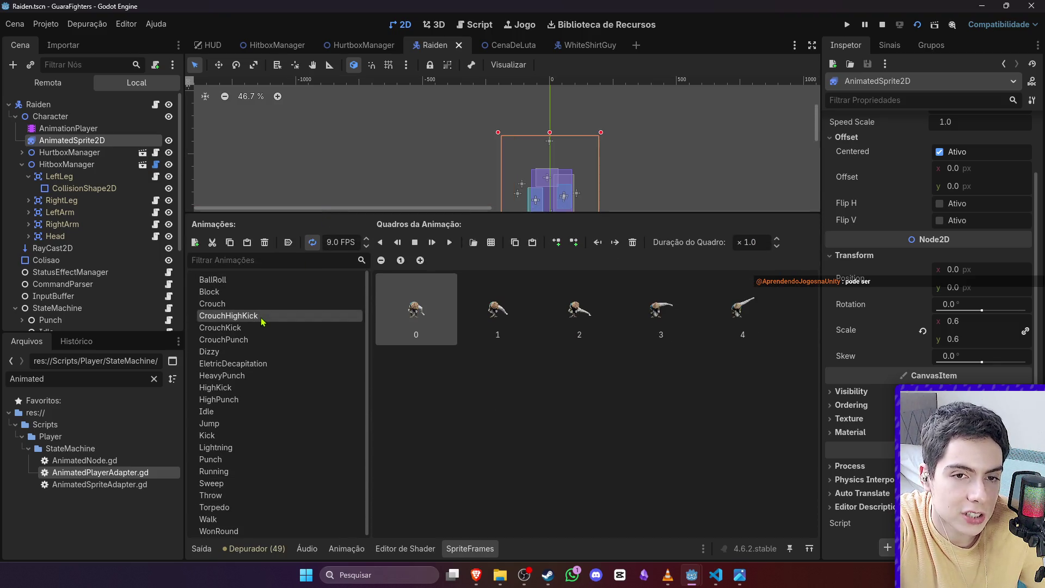
scroll(522, 163, down, 3)
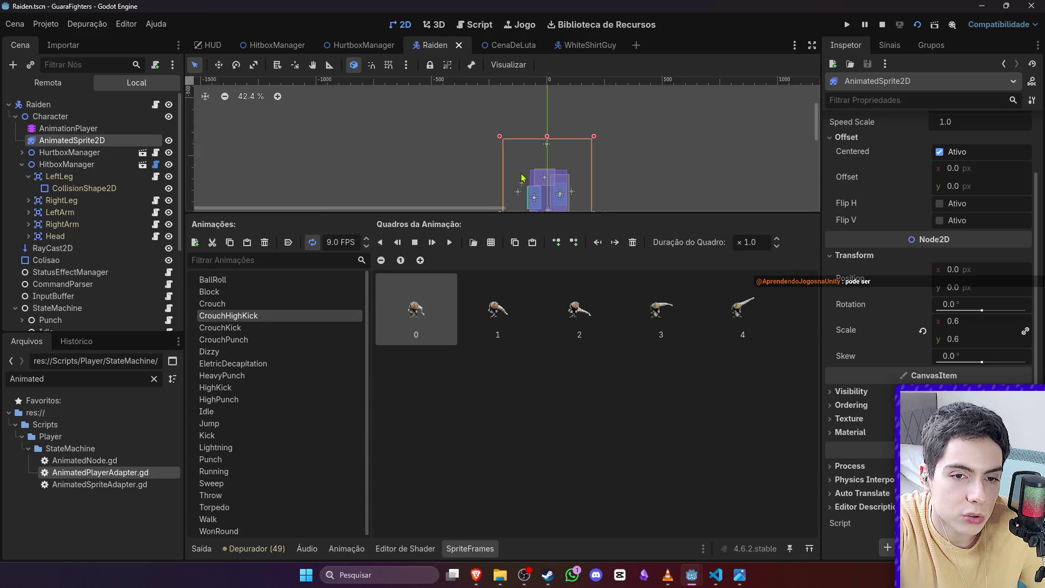
click(264, 351)
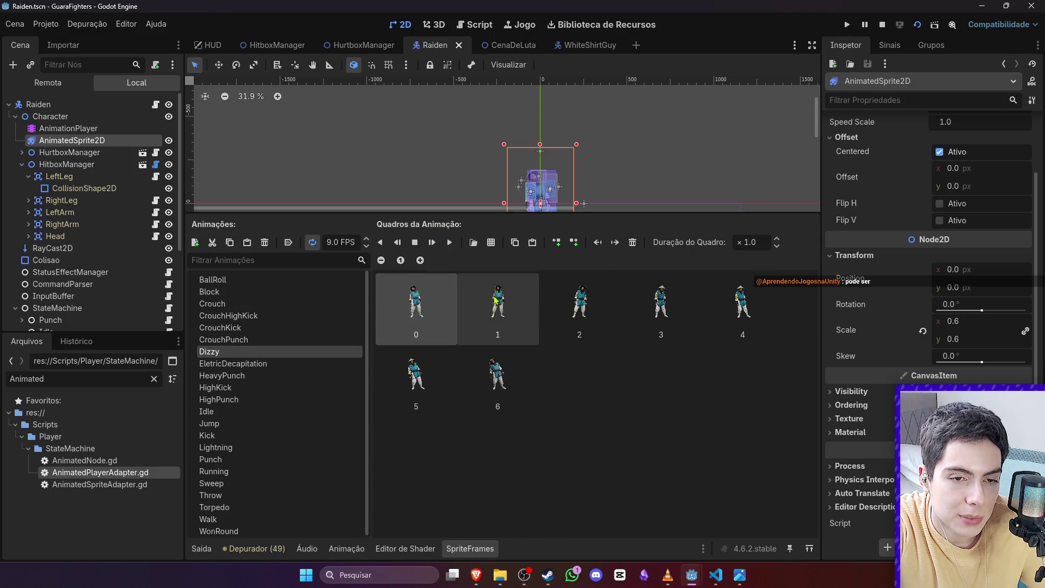
scroll(501, 159, up, 4)
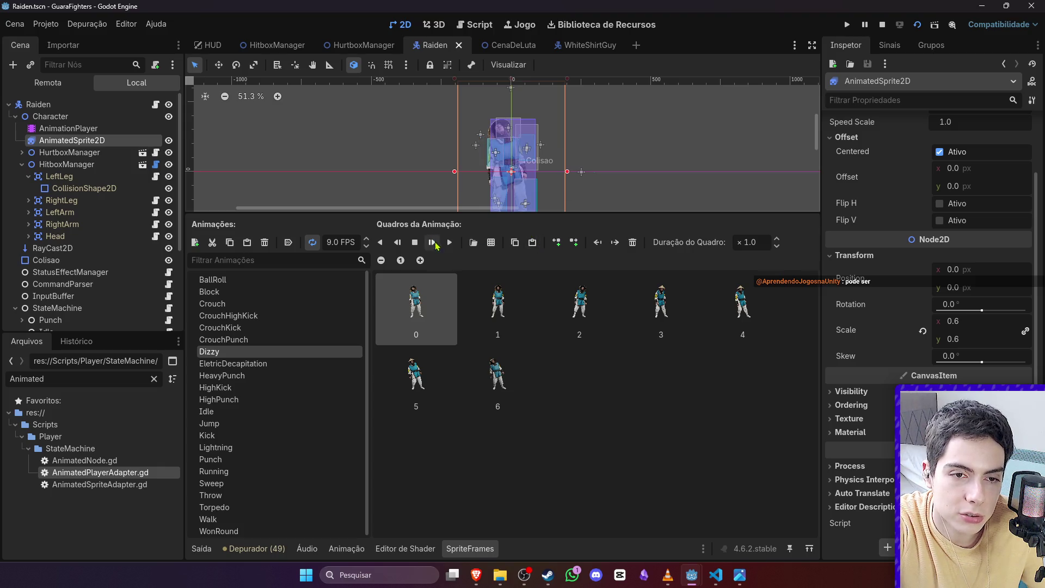
key(d)
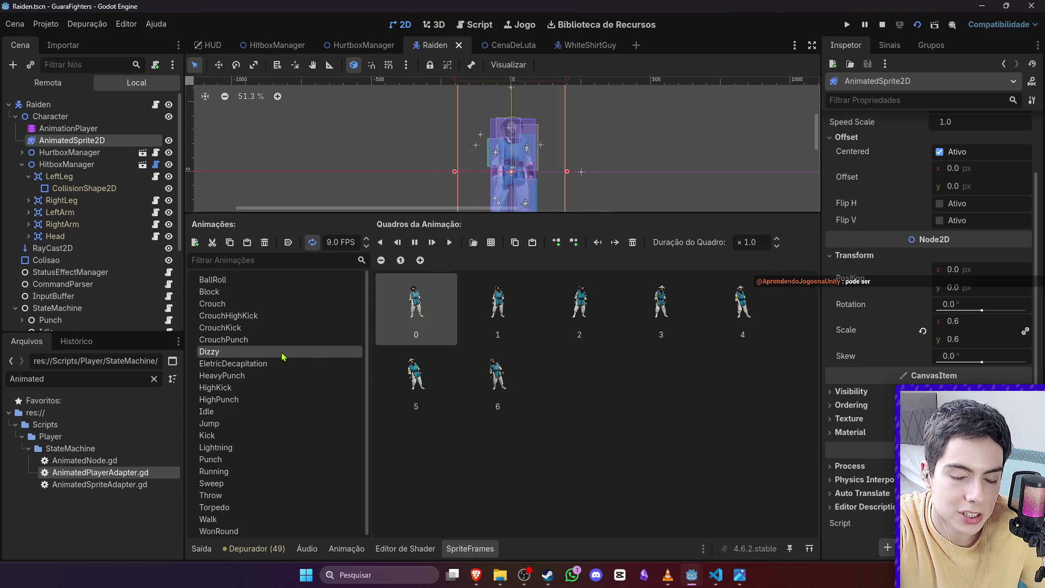
click(268, 445)
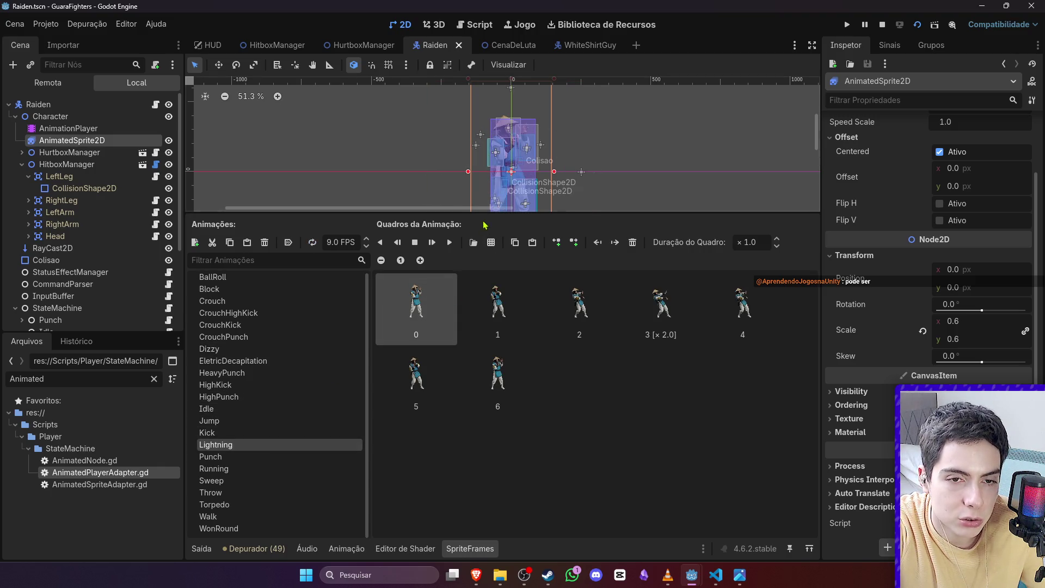
click(451, 243)
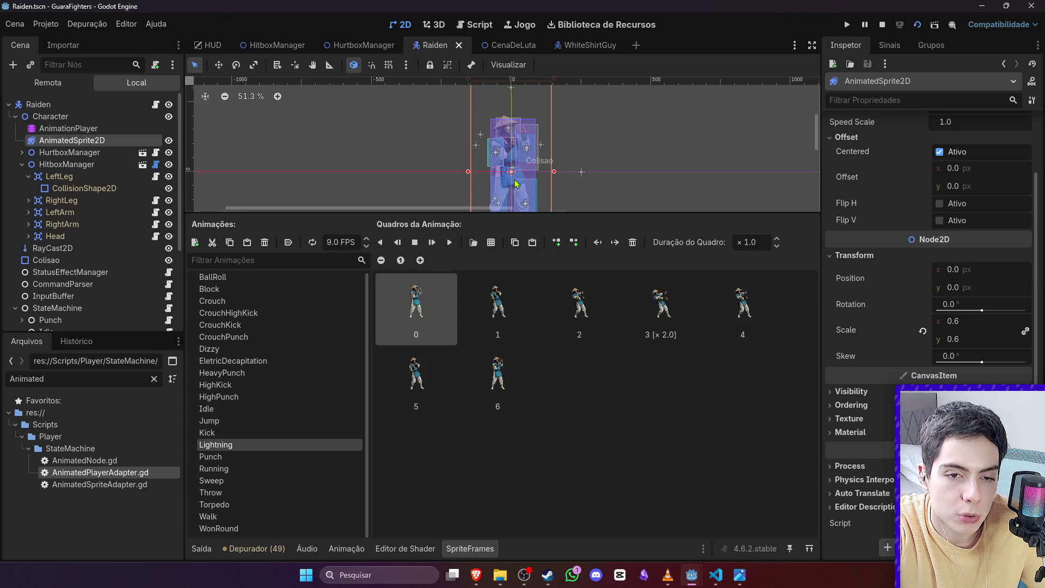
Step: Launch the game and test Raiden's crouches, attack and high kicks with hitboxes visible
key(F5)
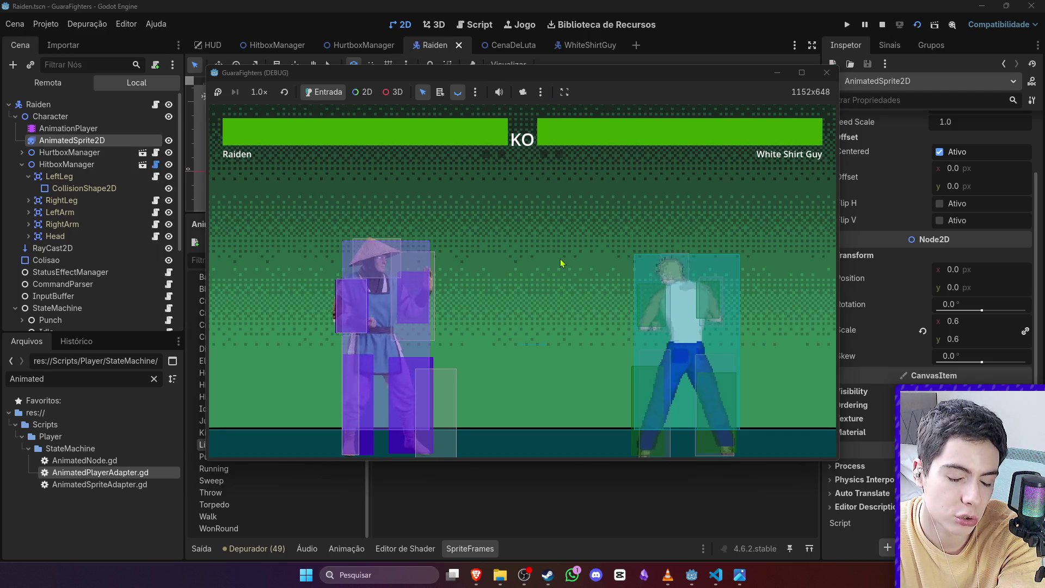
key(s)
key(s)
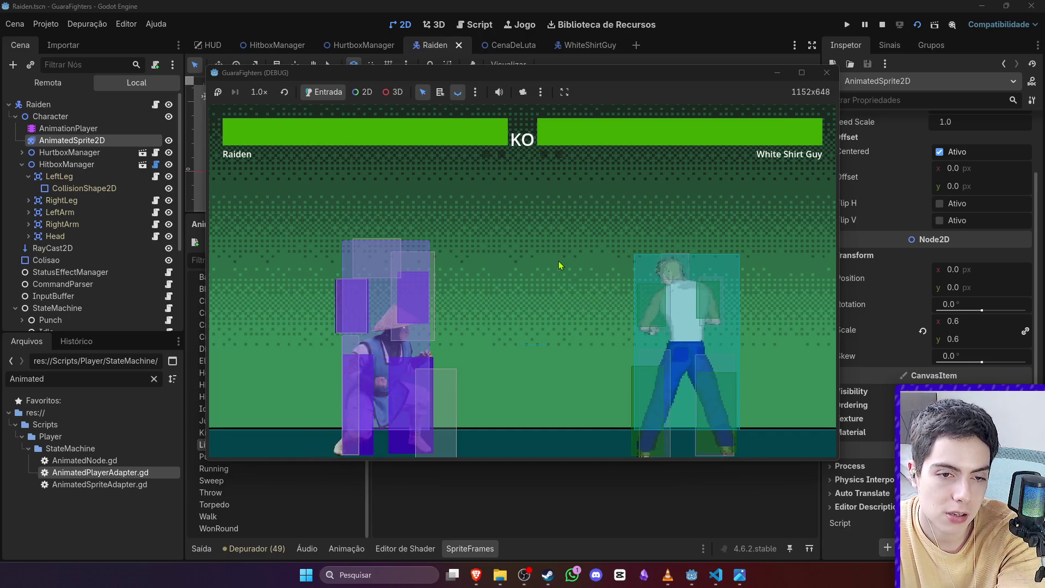
key(s)
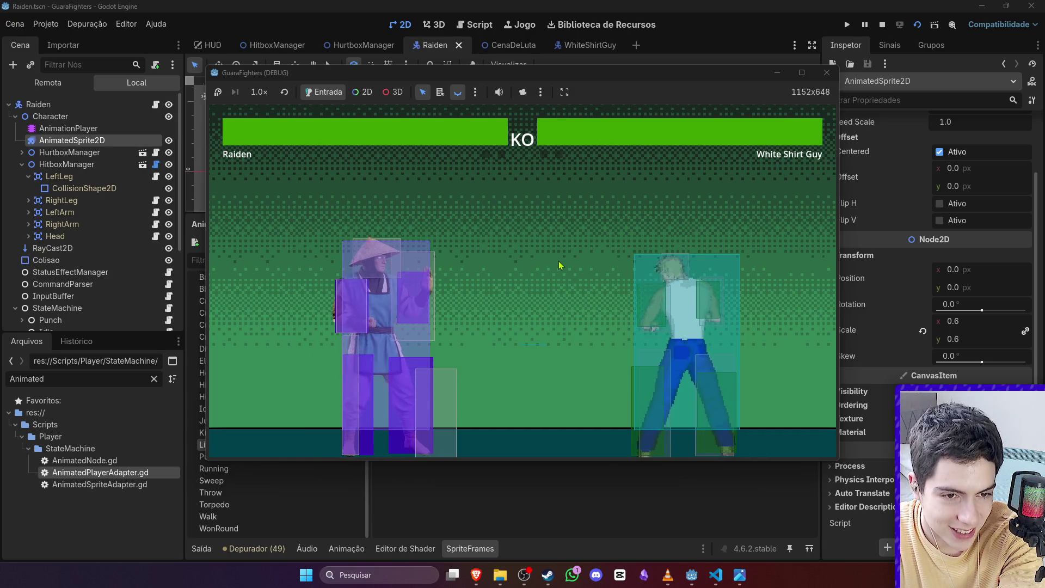
key(s)
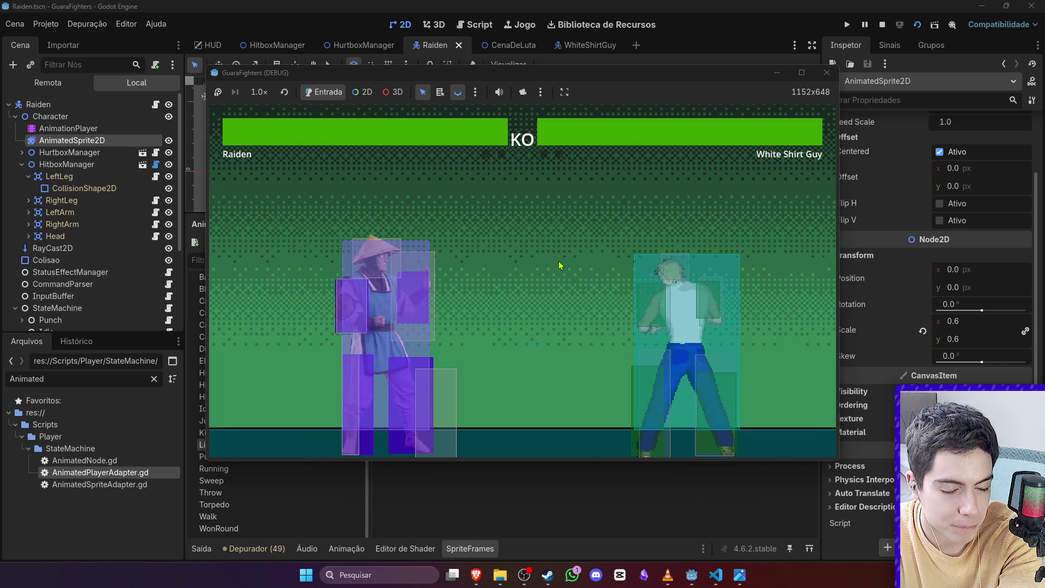
click(717, 576)
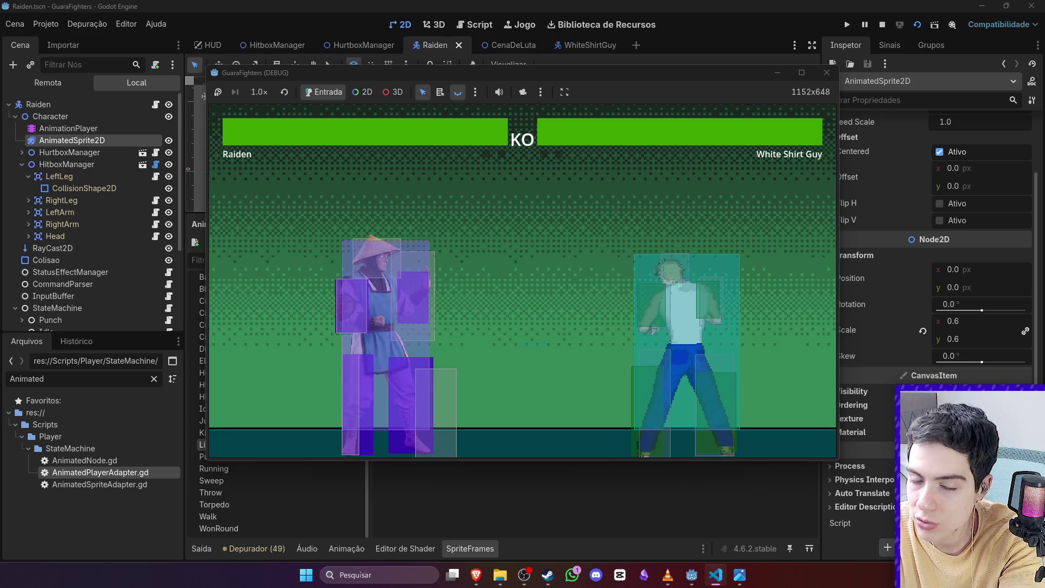
key(j)
key(s)
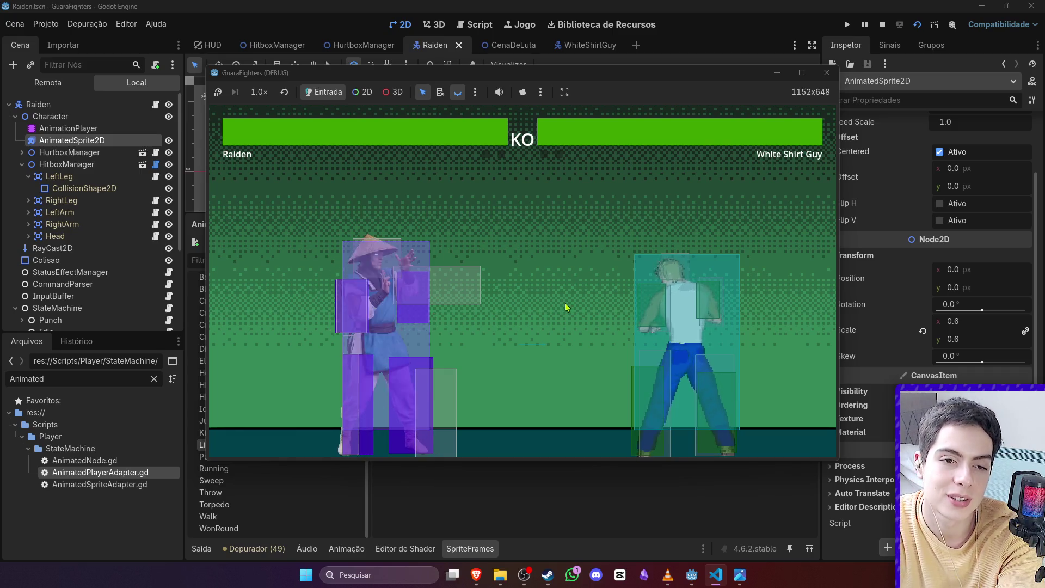
key(s)
key(s)
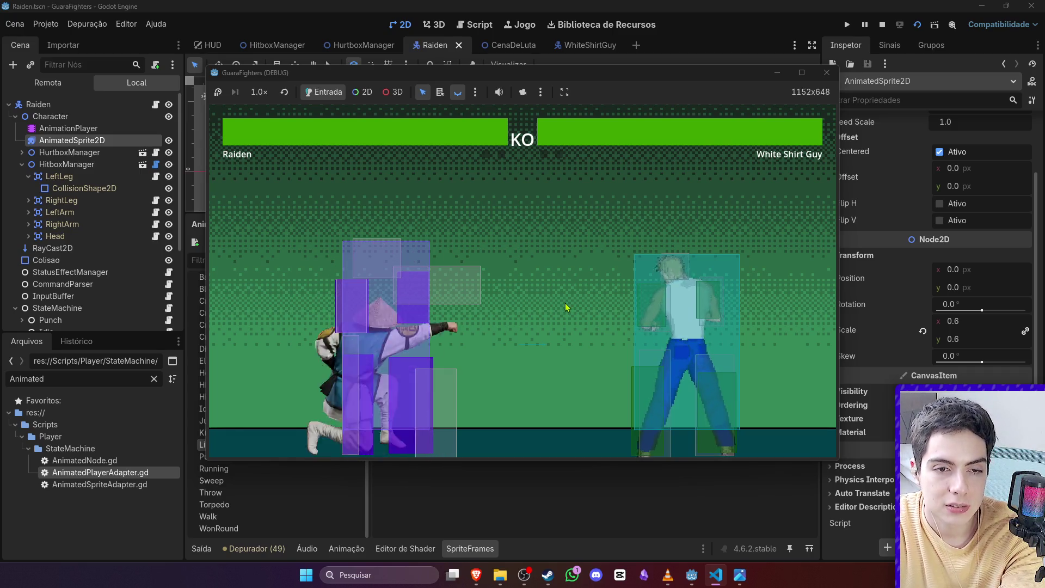
key(s)
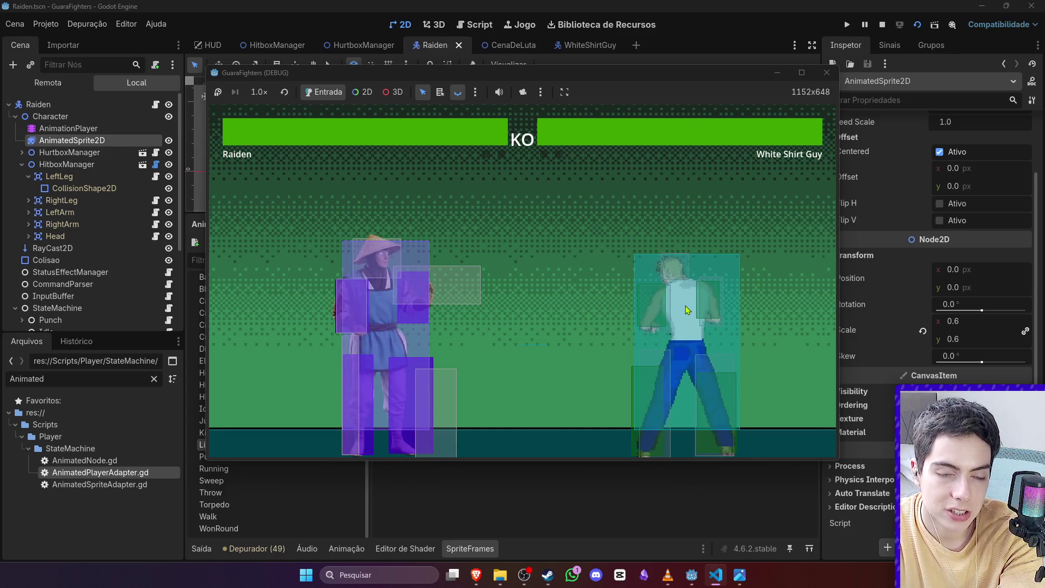
key(k)
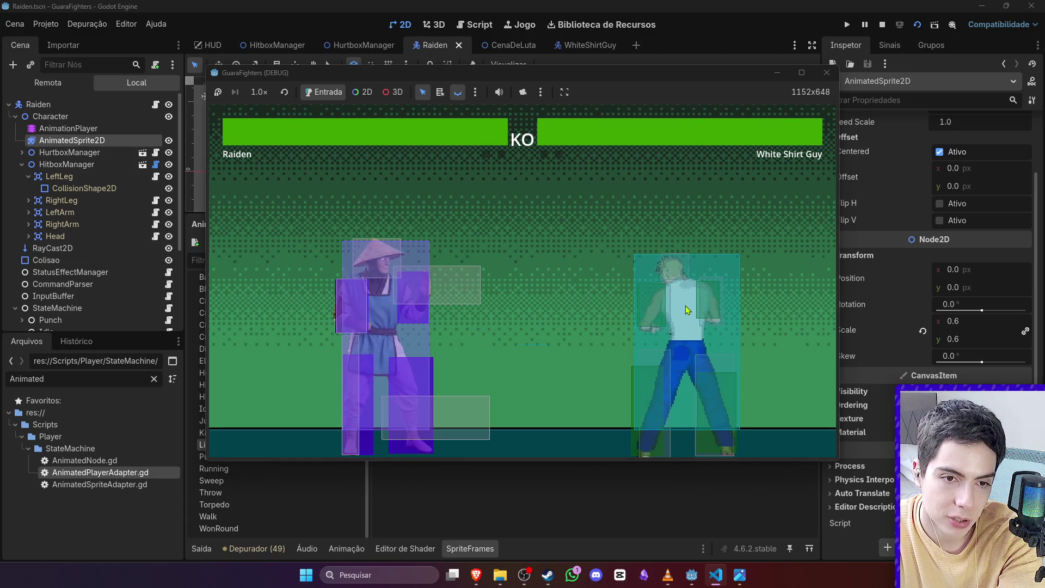
key(k)
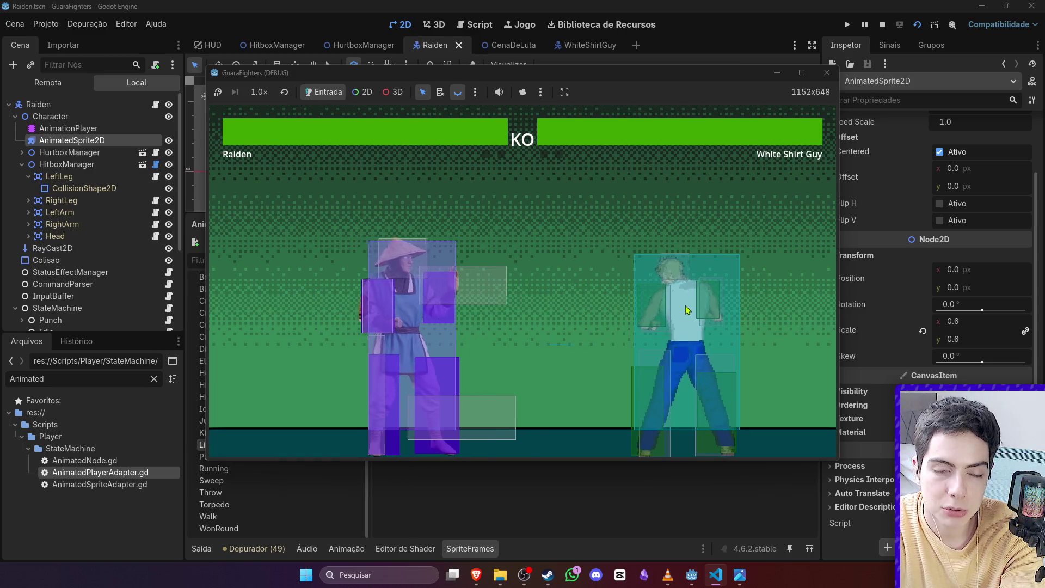
Step: Walk Raiden back and forth, launch a flying attack and sweep White Shirt Guy
key(a)
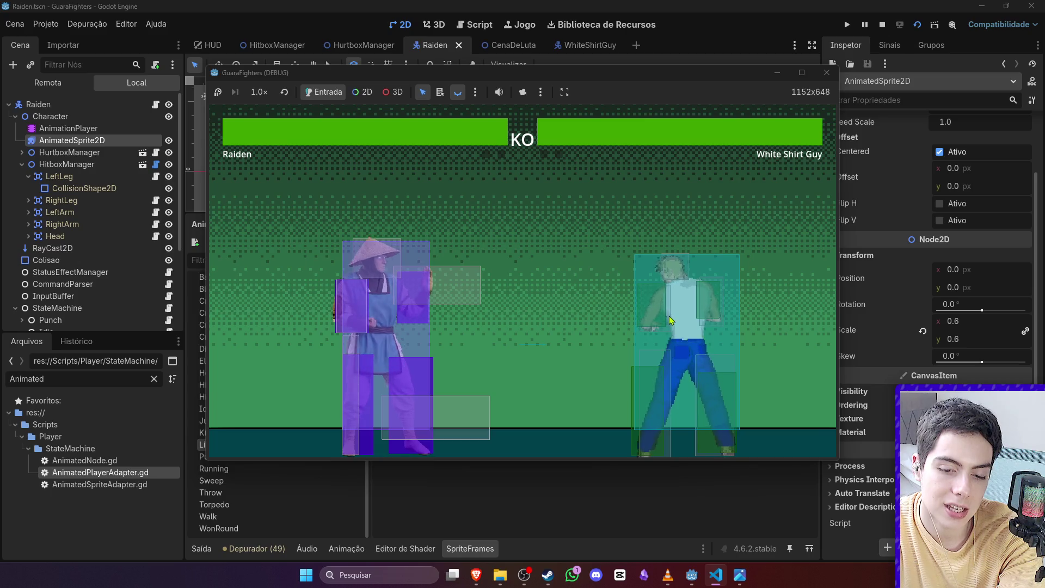
key(Left)
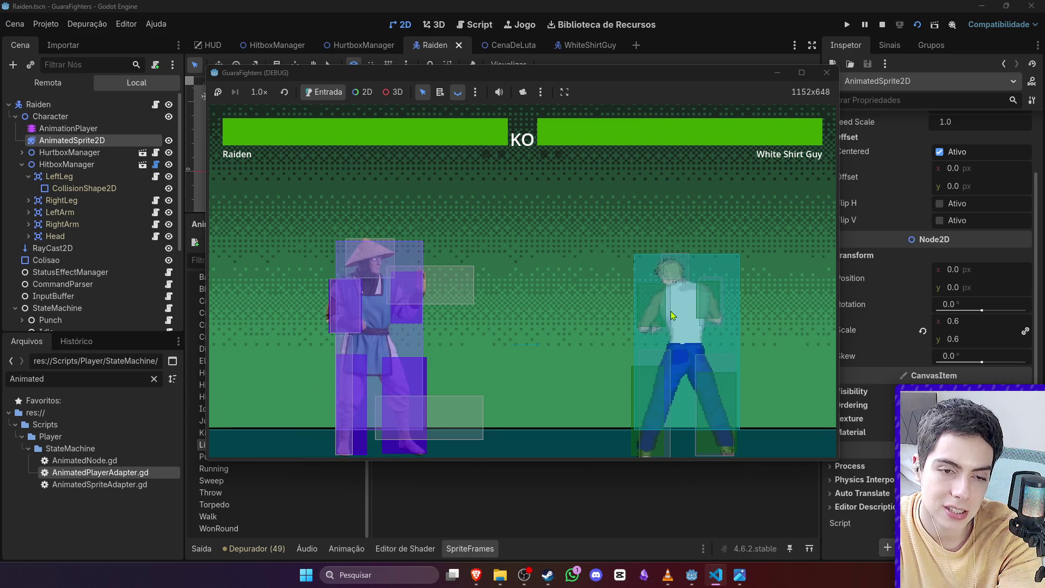
key(Right)
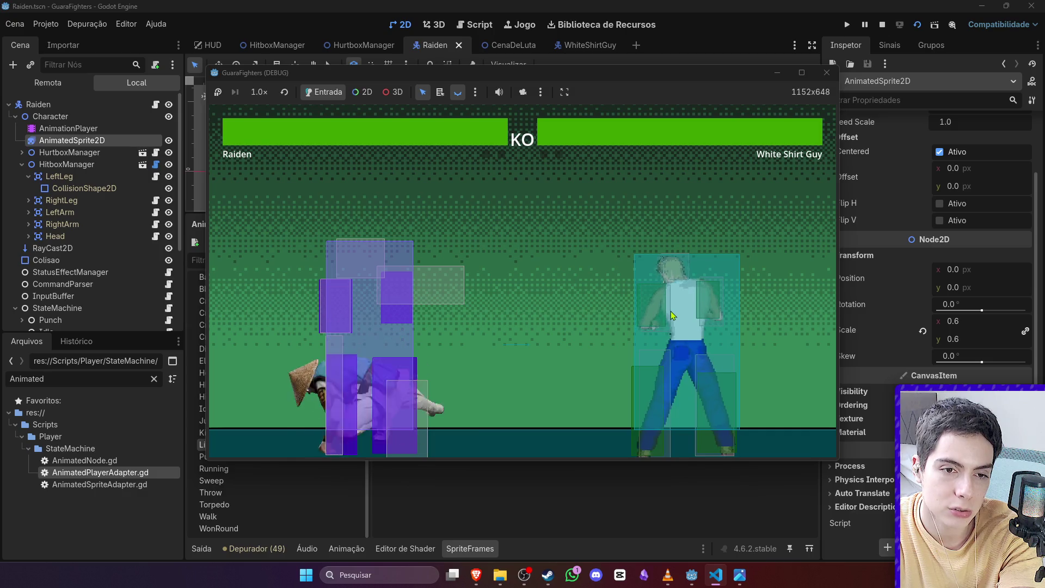
key(Right)
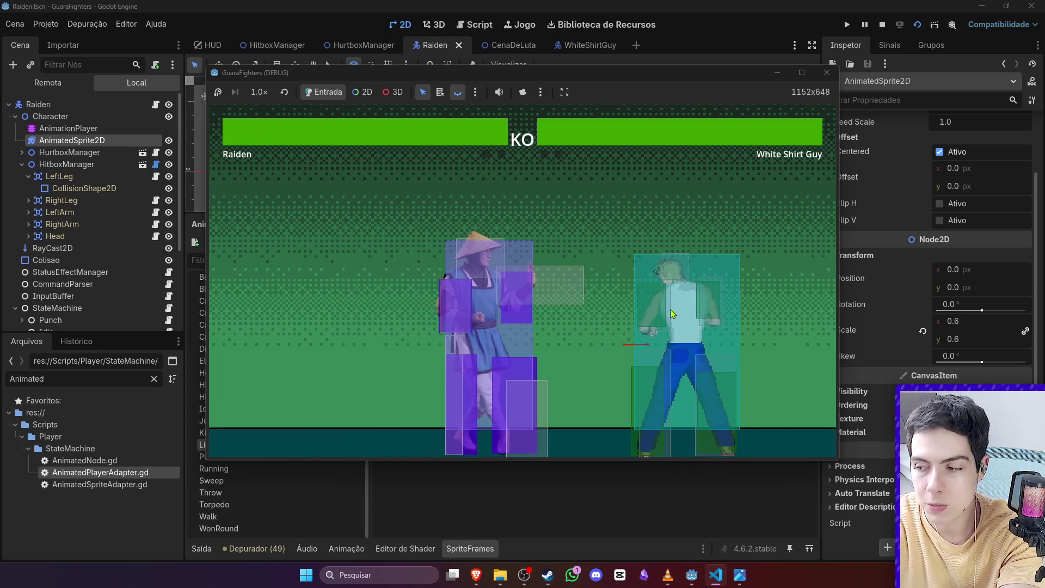
key(Left)
key(Left)
key(Right)
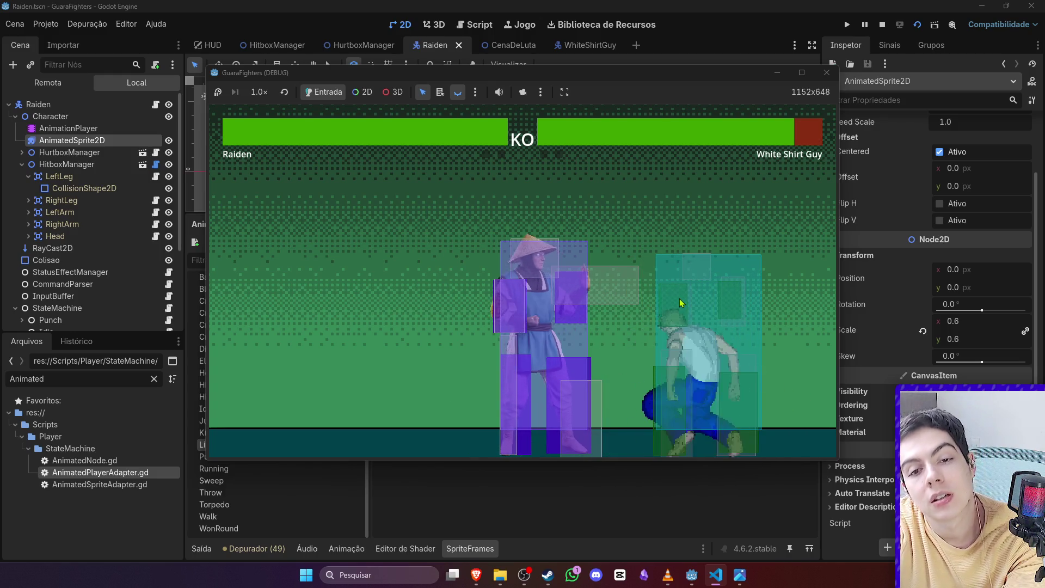
key(Right)
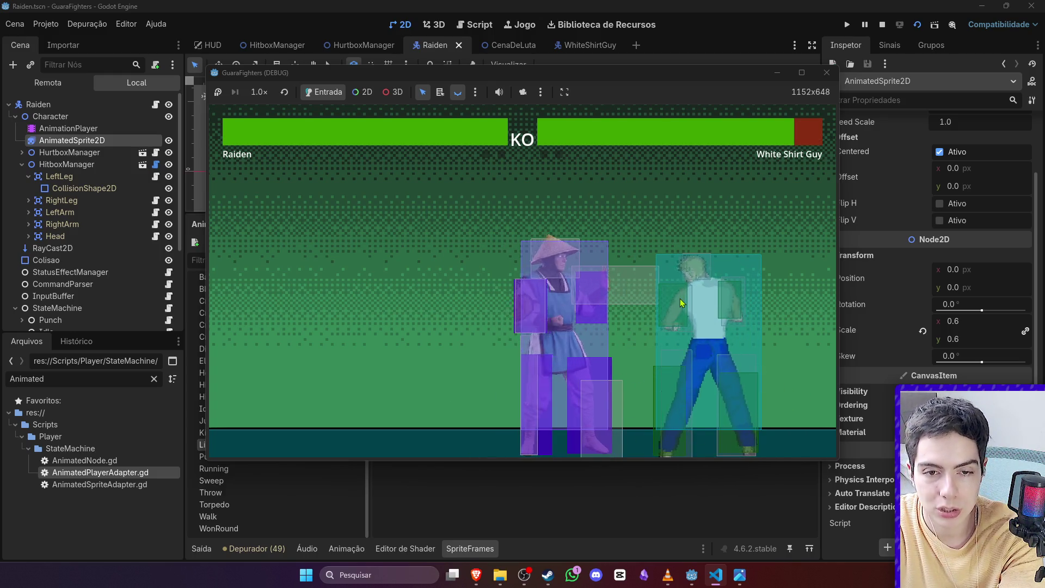
key(Left)
key(Down)
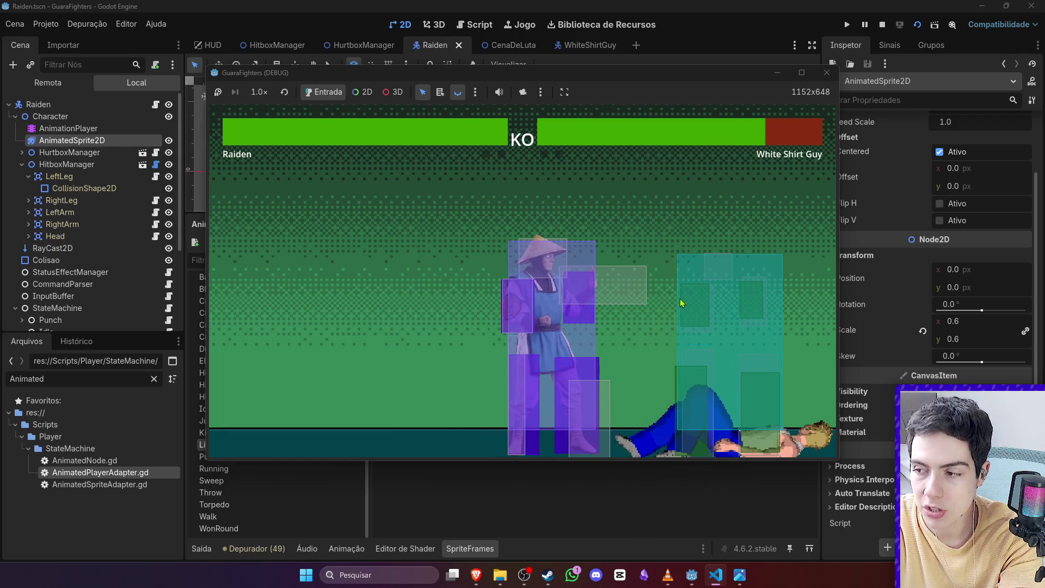
Step: Land low attacks and a crouching punch on White Shirt Guy, then stop the game
key(Right)
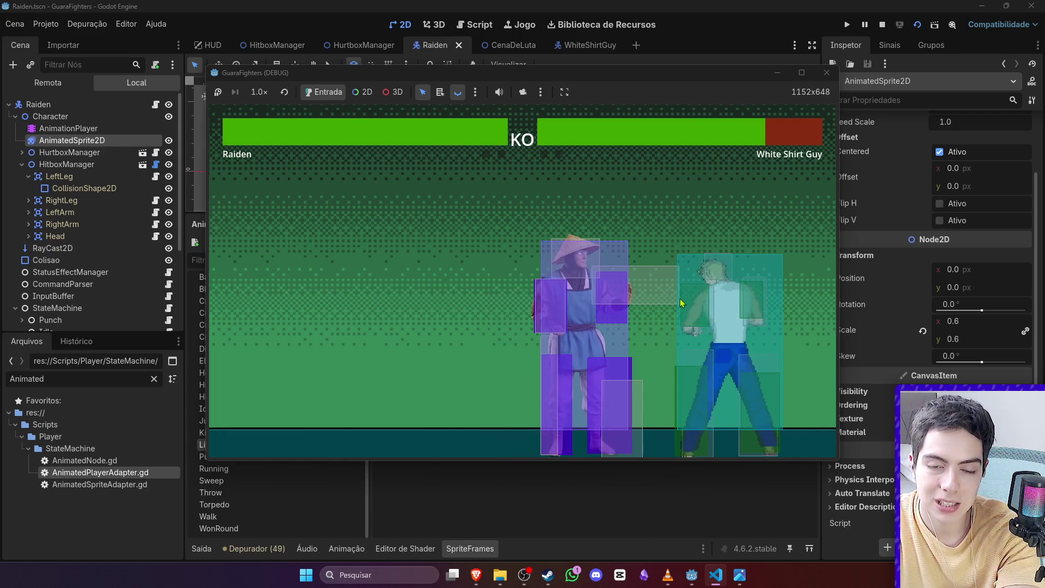
key(Down)
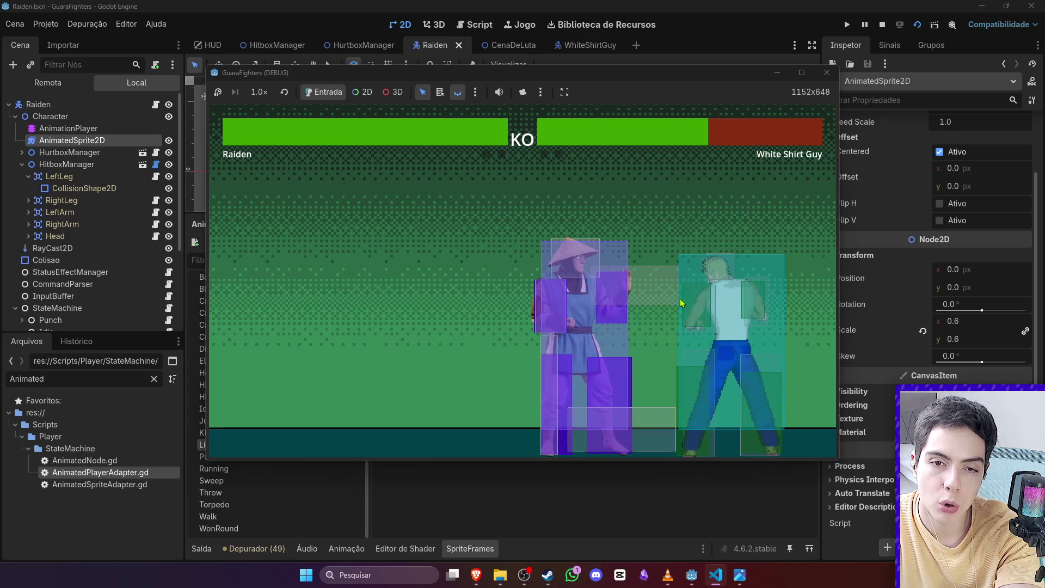
key(Right)
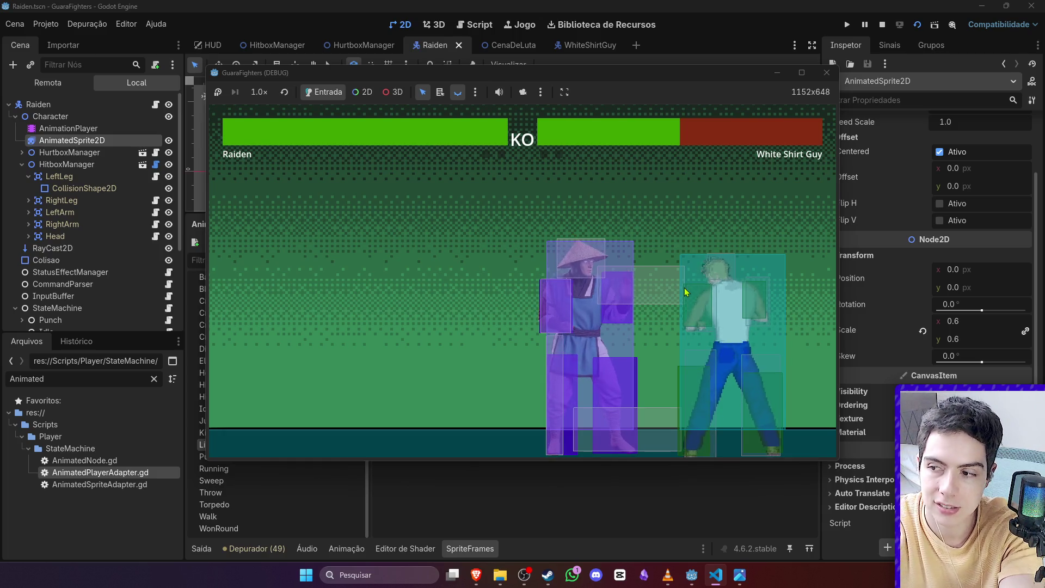
key(Right)
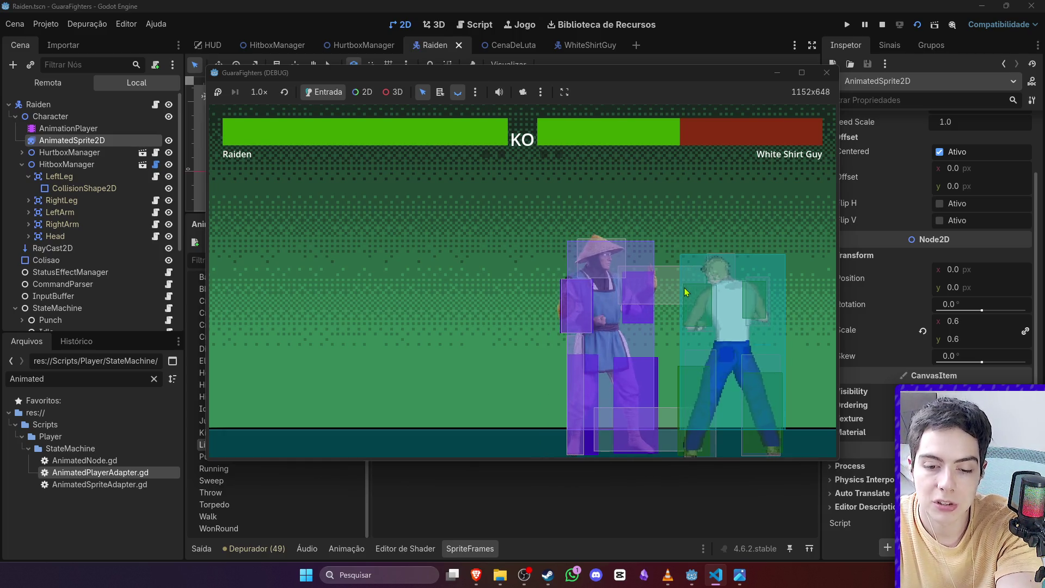
key(Down)
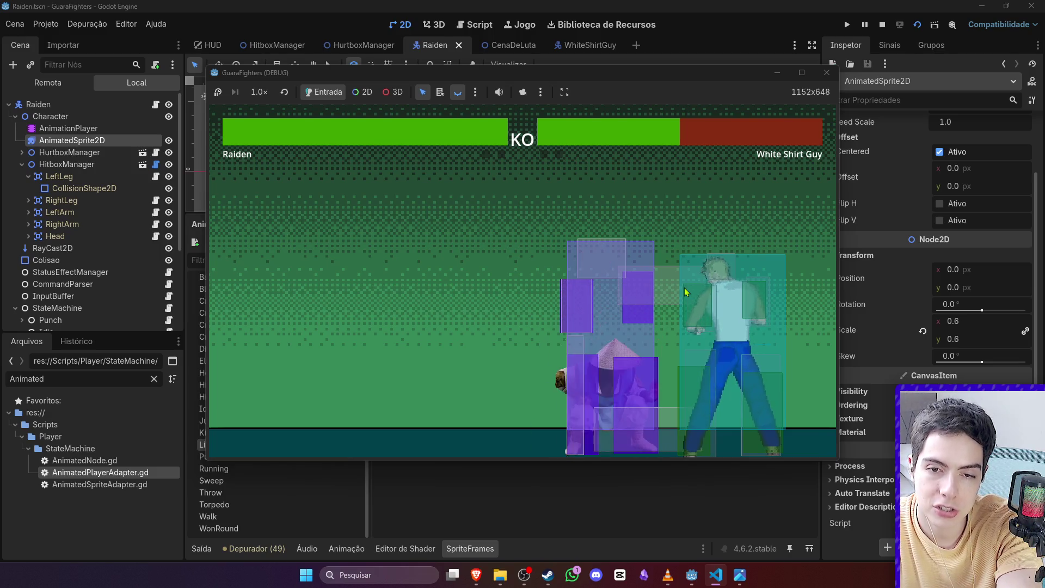
key(Down)
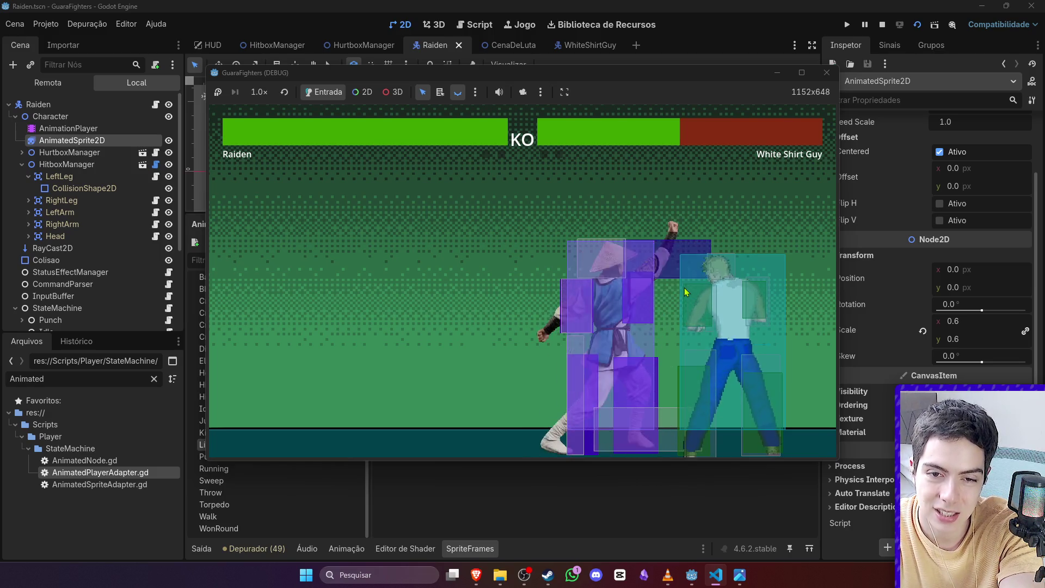
key(Right)
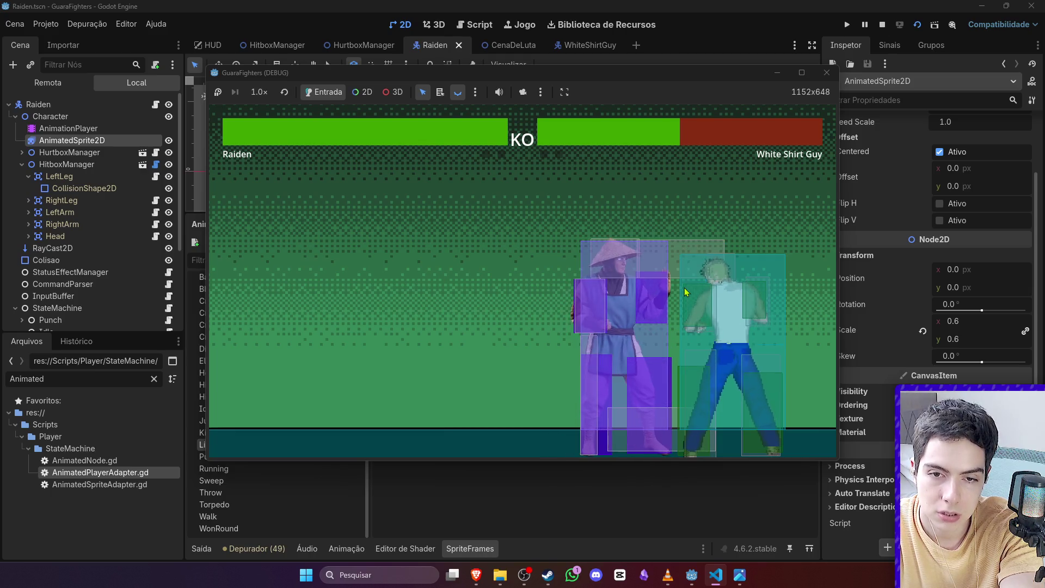
key(Left)
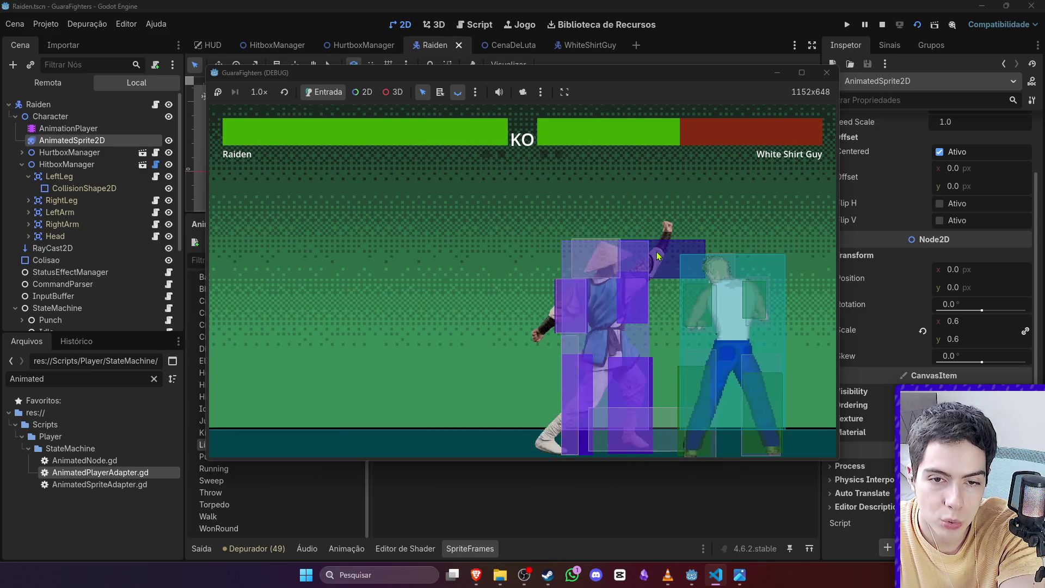
key(Right)
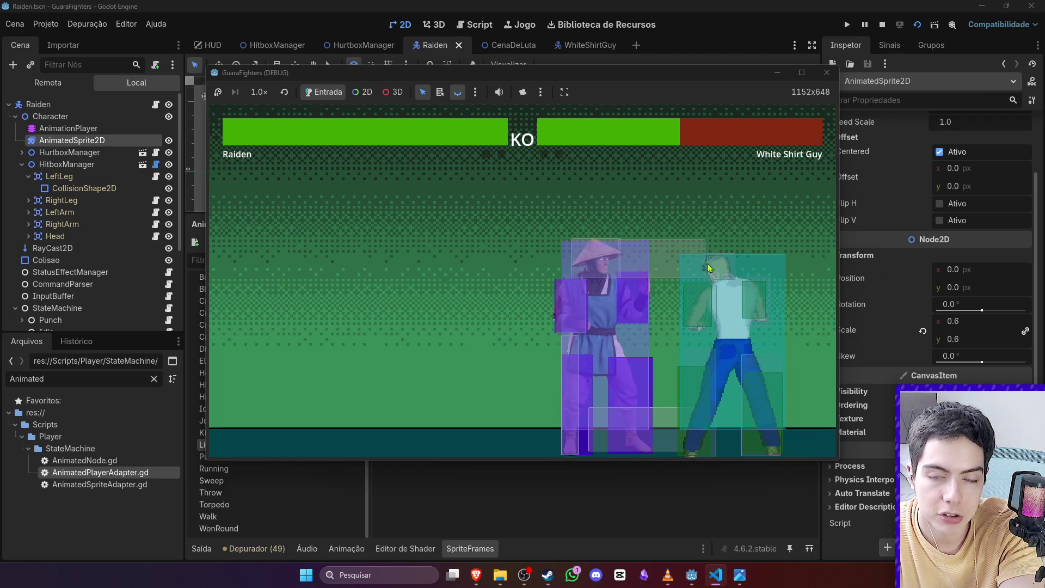
key(F8)
scroll(259, 147, up, 2)
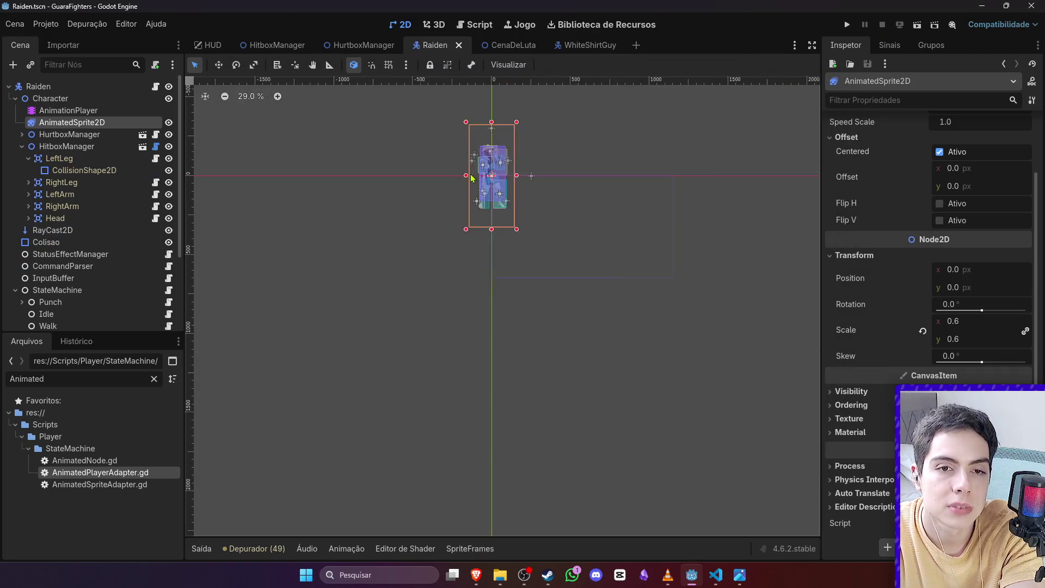
Step: Load Raiden's Uppercut animation in the timeline and scrub to a mid-move frame
click(83, 112)
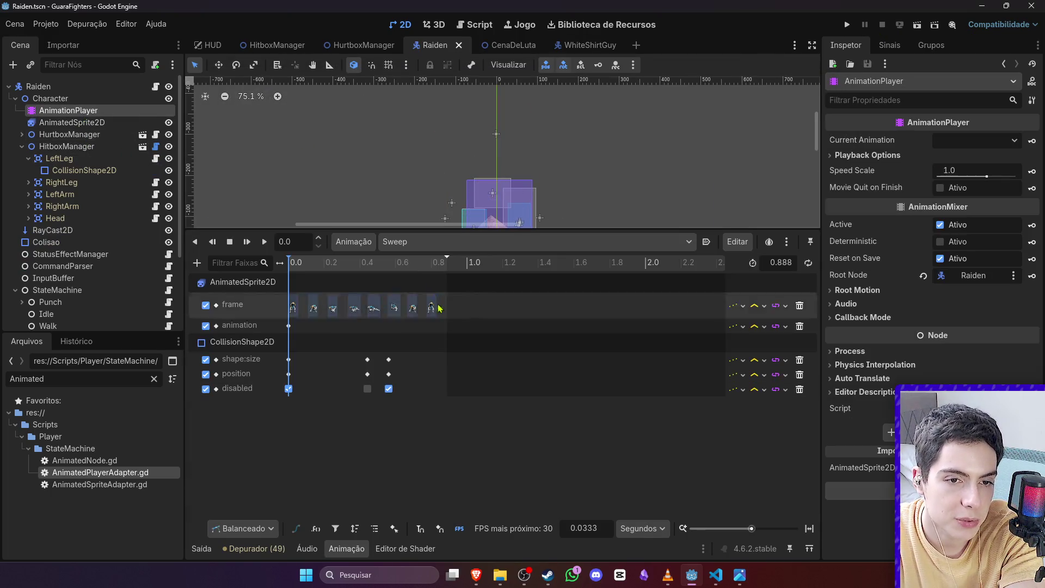
click(428, 242)
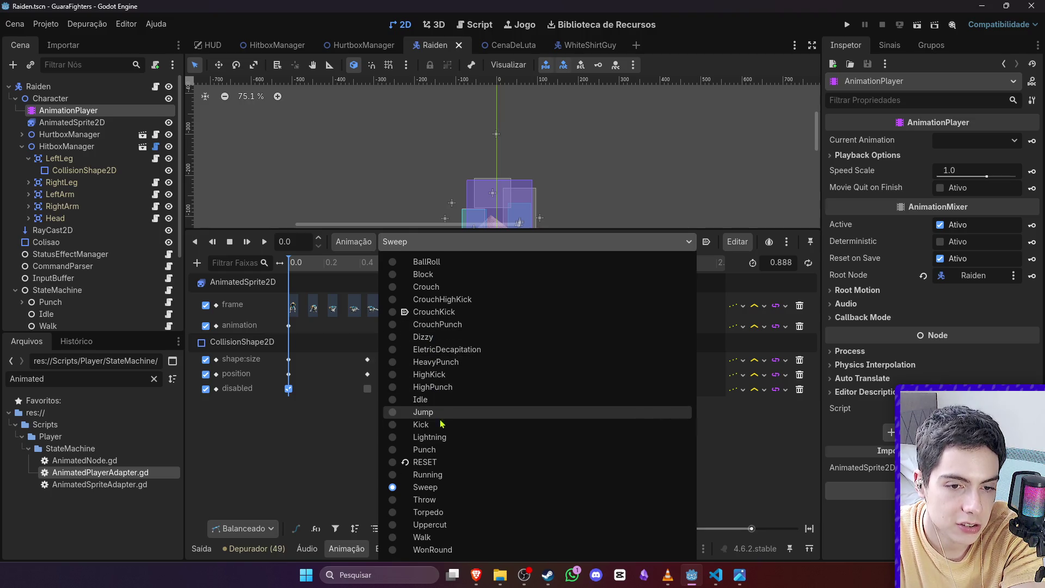
click(462, 524)
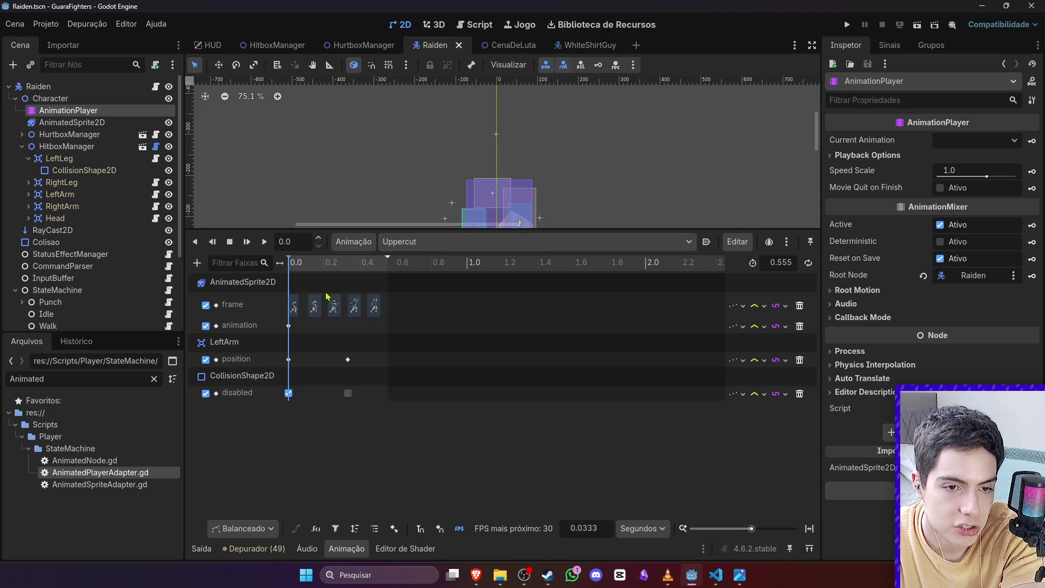
scroll(490, 163, up, 1)
mouse_move(288, 271)
mouse_down()
mouse_move(365, 274)
mouse_move(289, 277)
mouse_up()
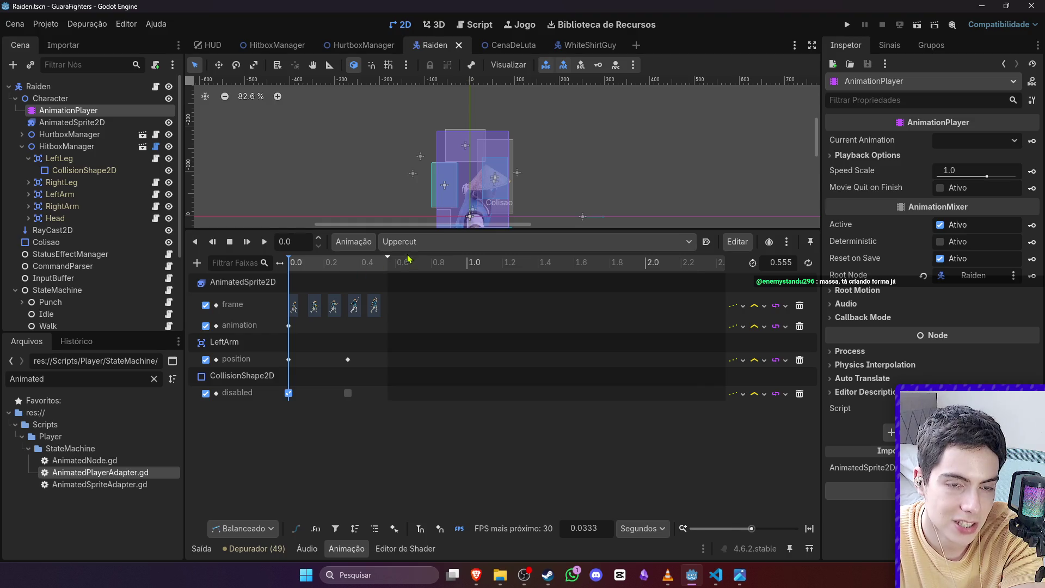
Step: Return the timeline to the RESET animation and switch to the CenaDeLuta fight scene
click(409, 241)
click(417, 476)
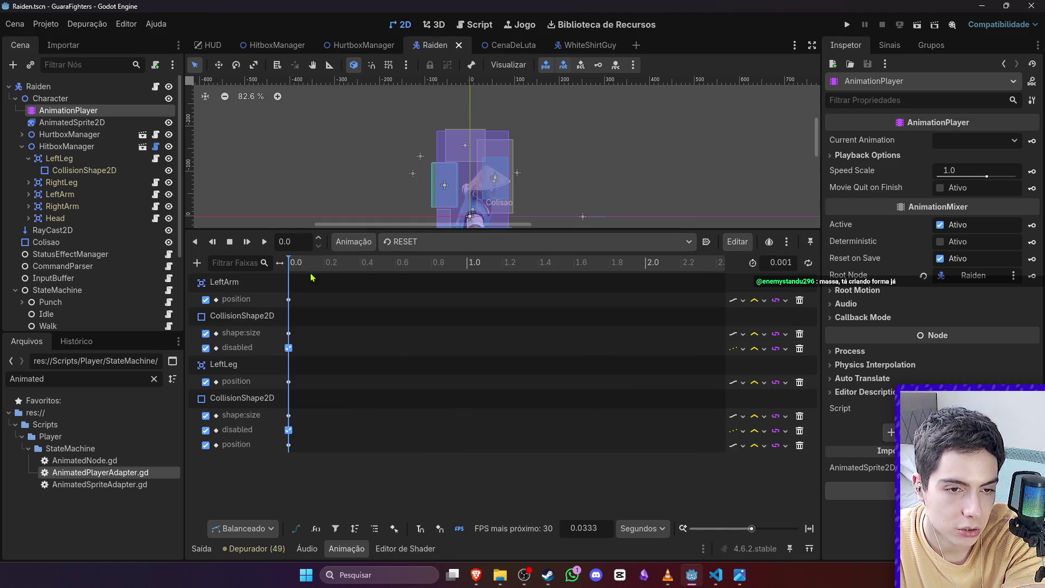
scroll(400, 223, down, 5)
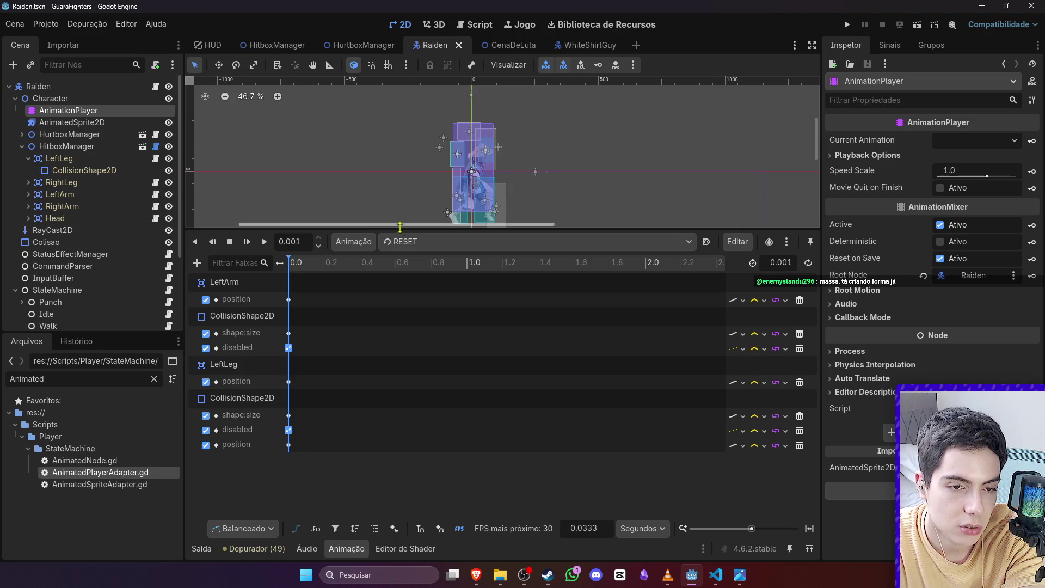
scroll(400, 218, down, 1)
click(462, 242)
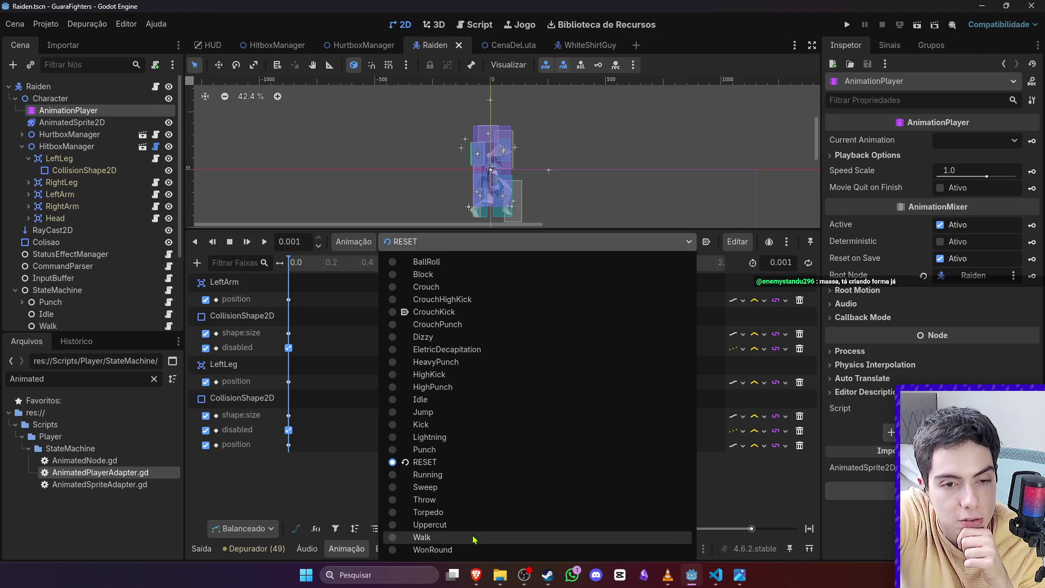
click(413, 242)
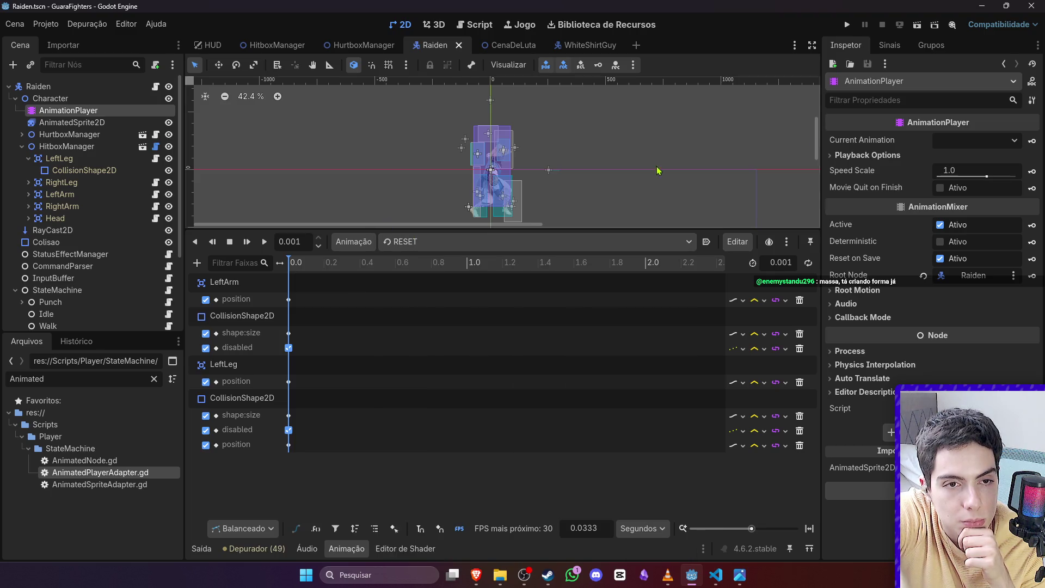
click(497, 45)
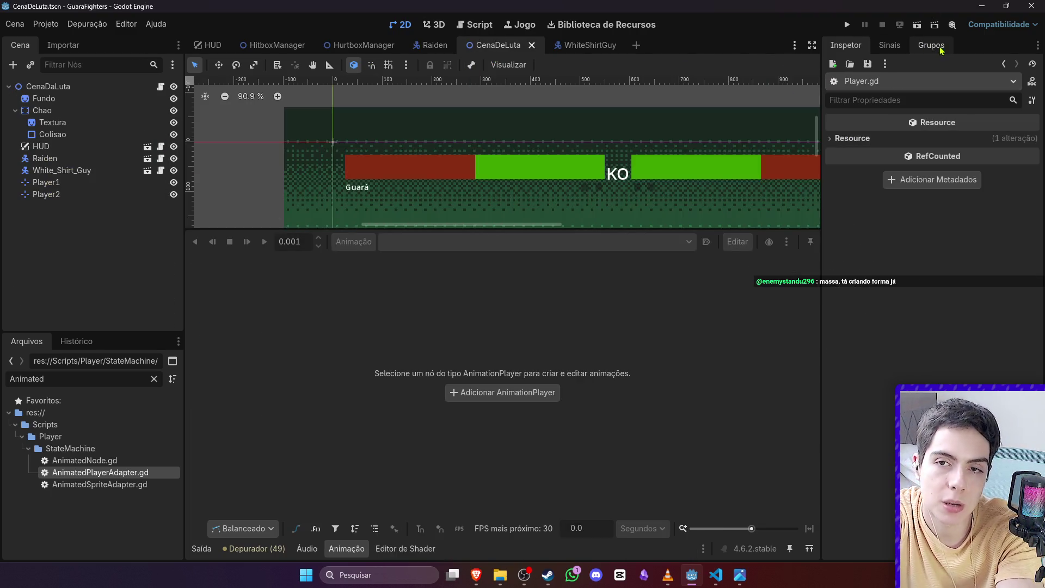
Step: Run the fight scene, walk Raiden in, crouch-uppercut White Shirt Guy, then stop the game
click(924, 24)
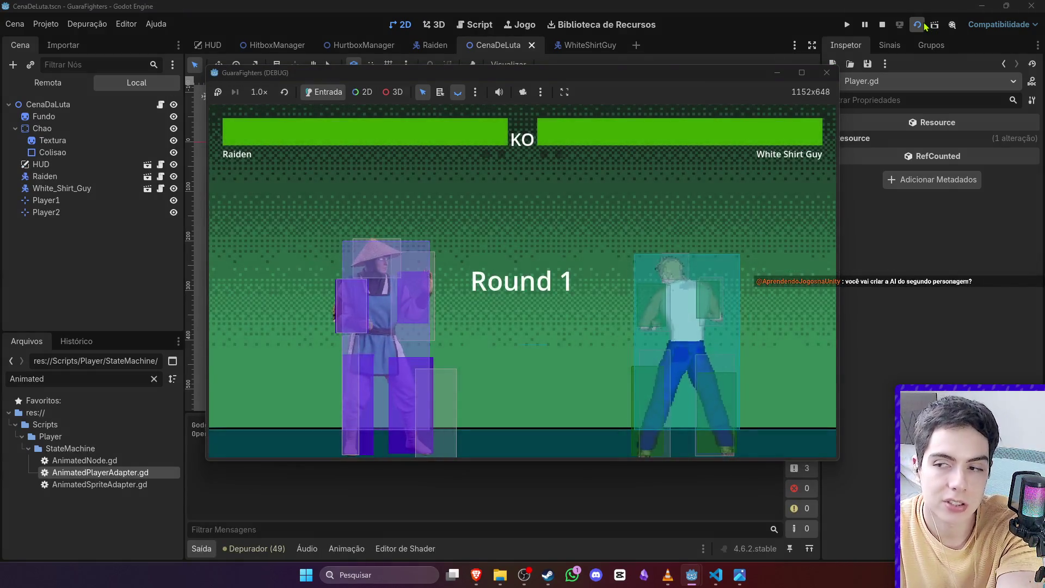
key(Right)
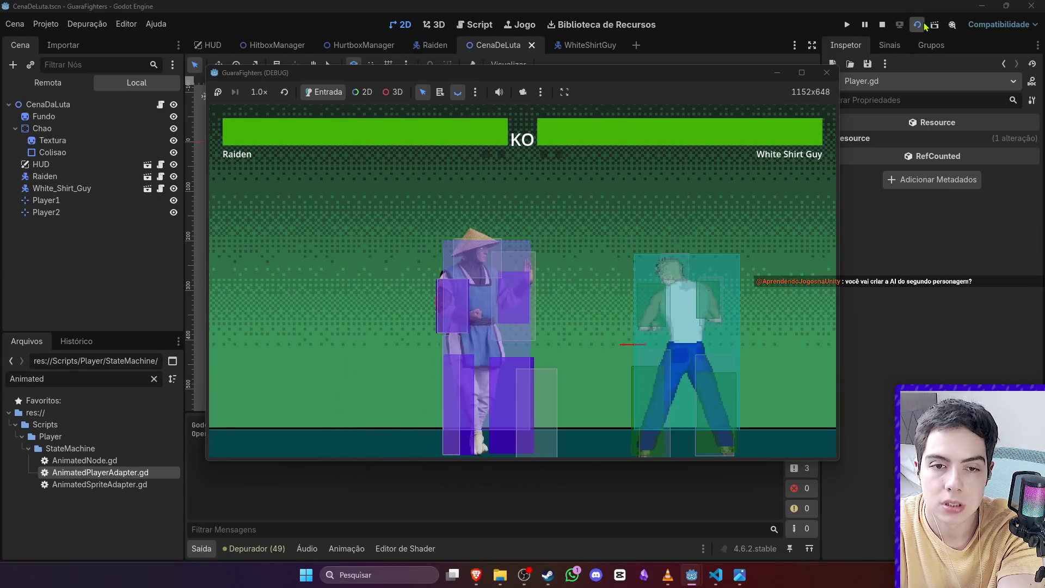
key(Down)
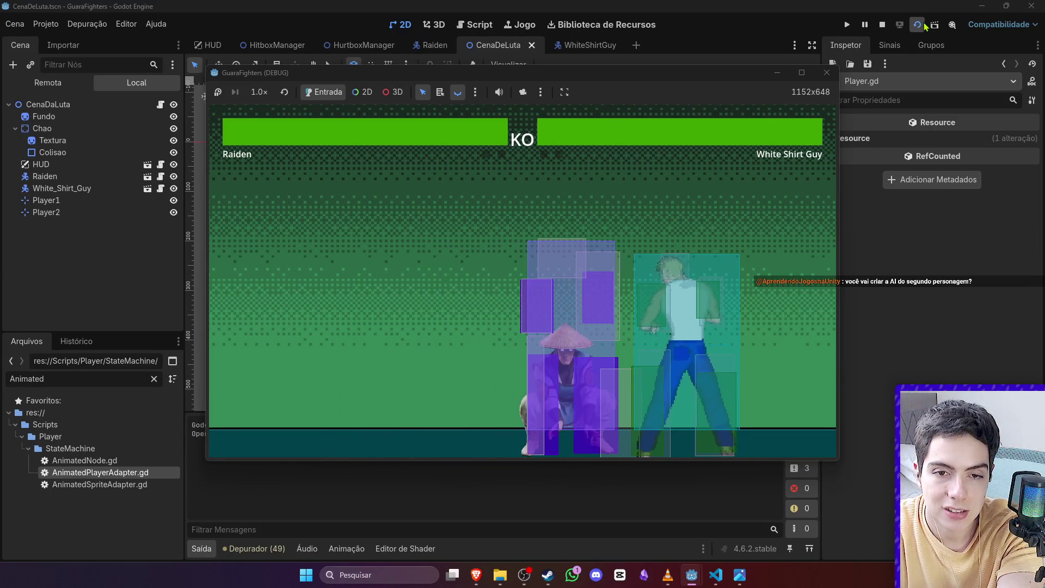
key(j)
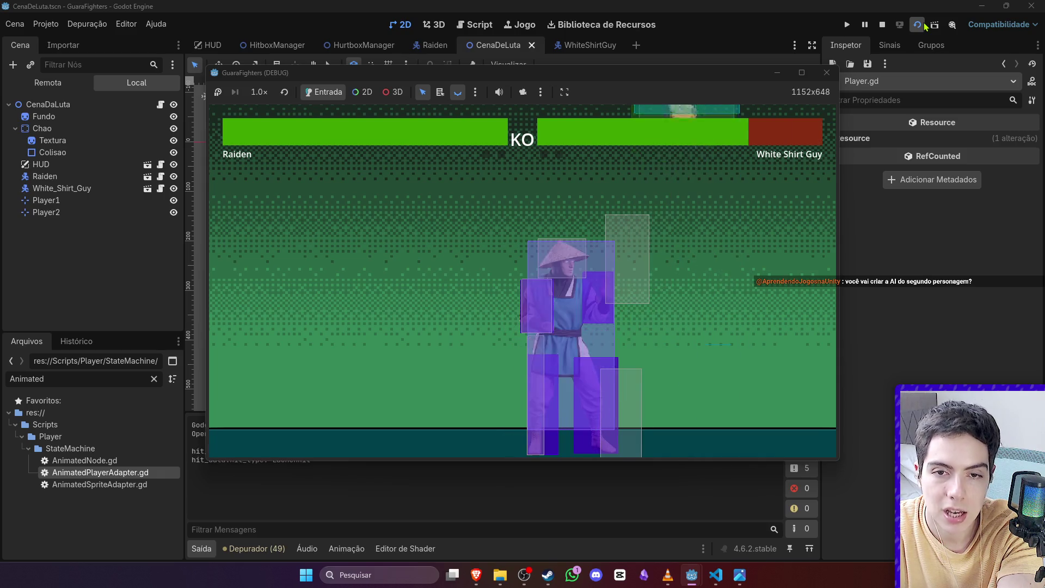
key(Left)
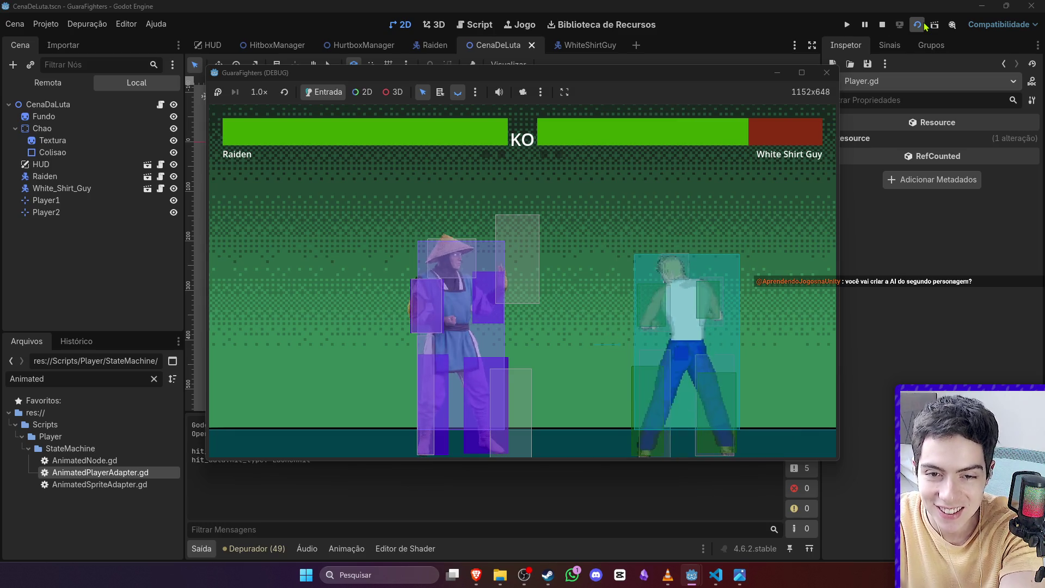
key(Left)
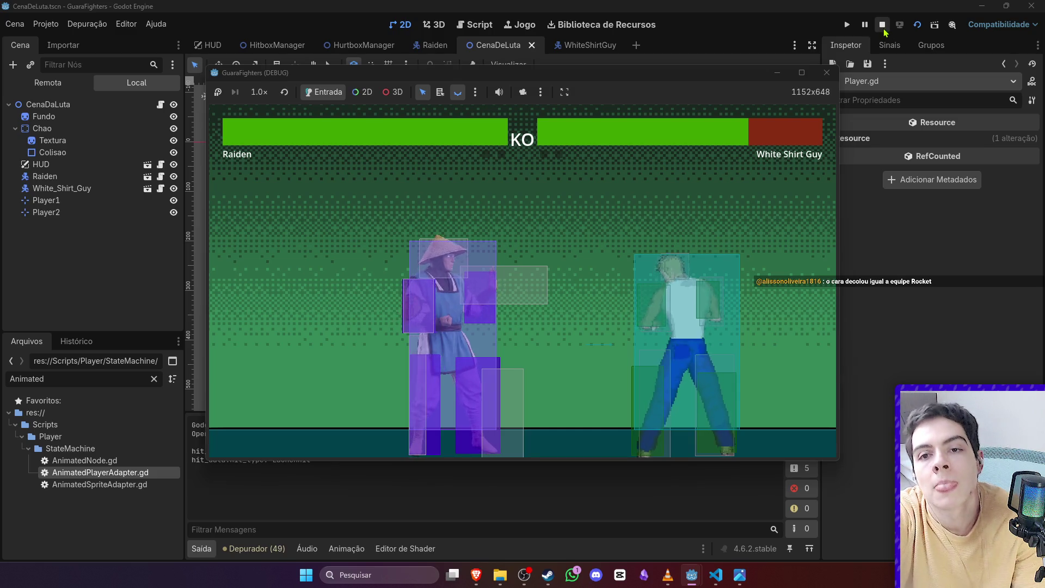
click(882, 25)
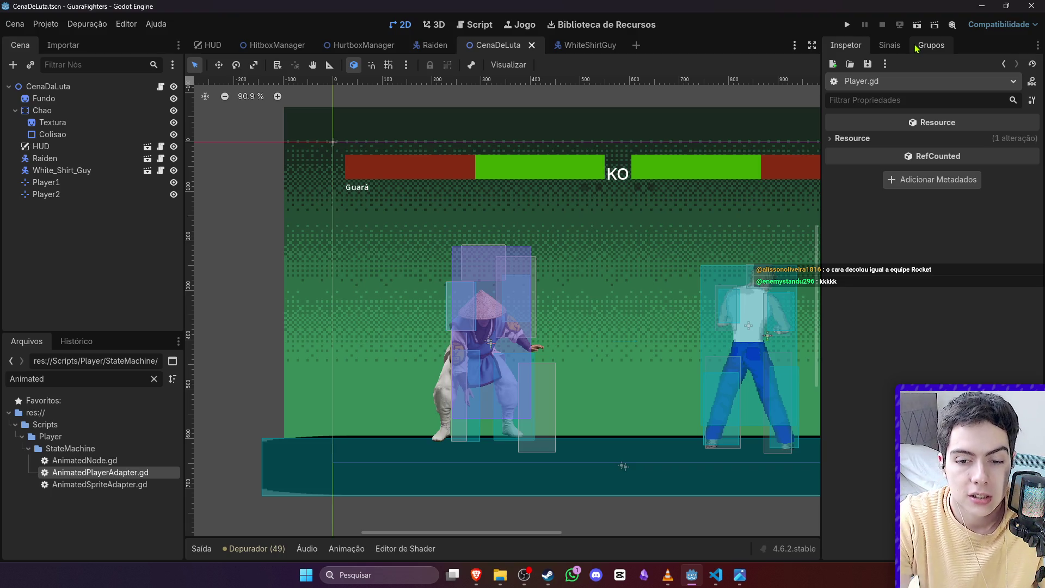
Step: Switch away from Godot to another application on the Windows taskbar
click(523, 579)
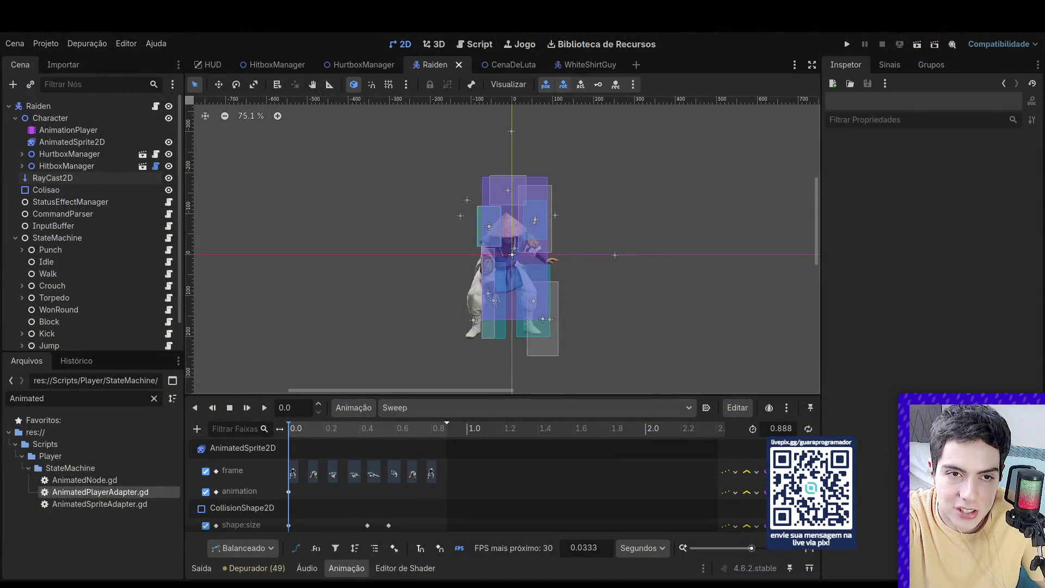
Step: Switch the editor to the HurtboxManager scene
click(364, 65)
Step: Open the CenaDeLuta scene and zoom out to frame both fighters with their hitboxes
click(499, 65)
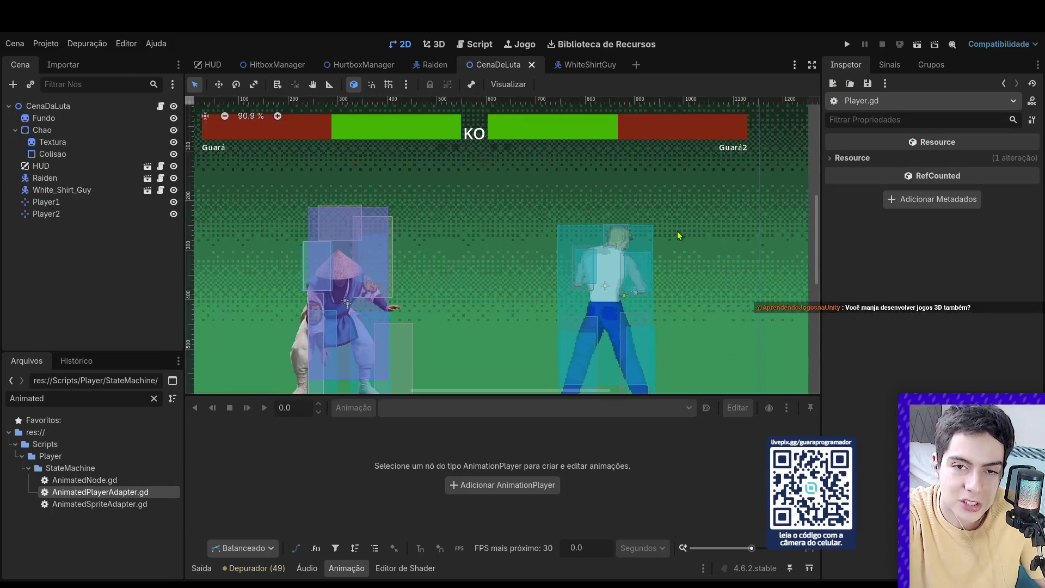
scroll(677, 234, down, 2)
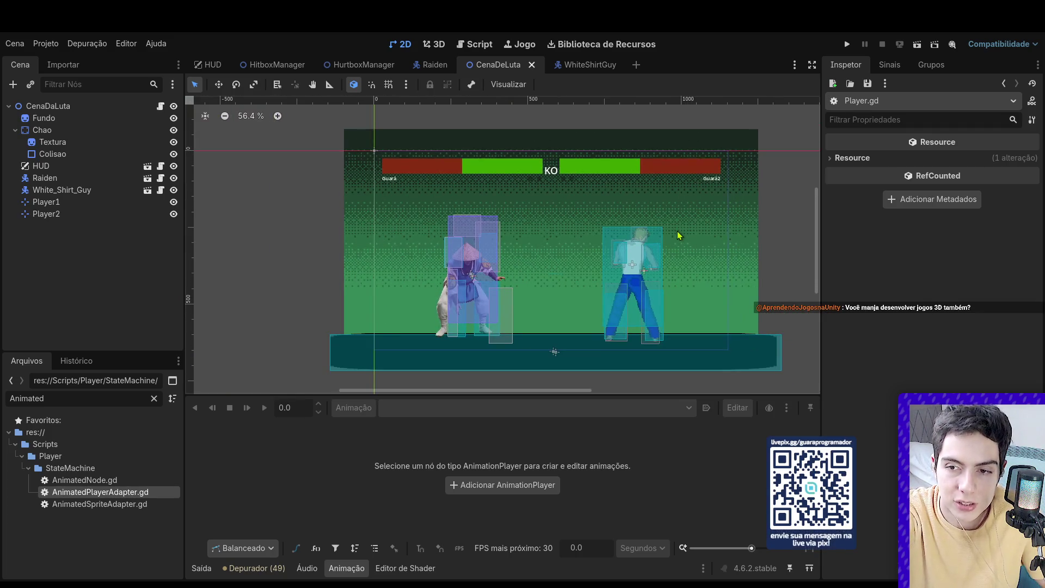